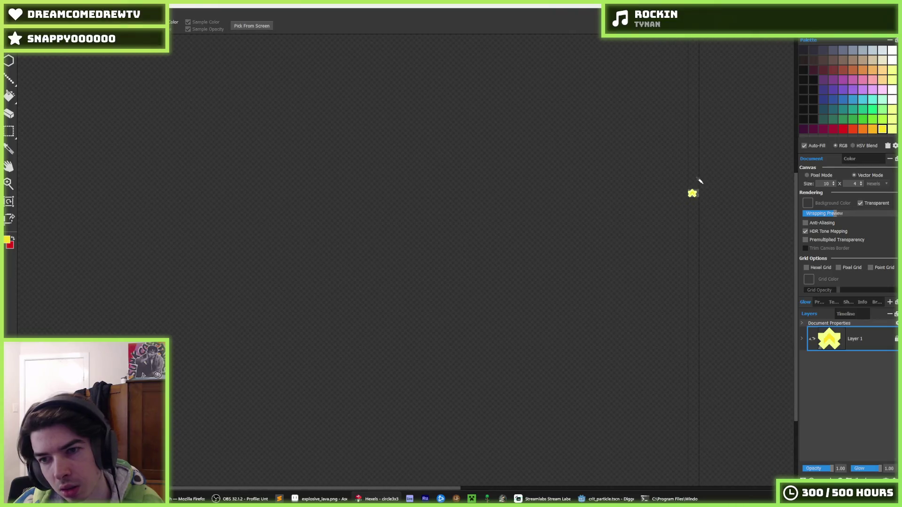
# Step: Resize the Hexels star canvas to 9 by 4 hexels
pyautogui.press('b')
pyautogui.click(861, 186)
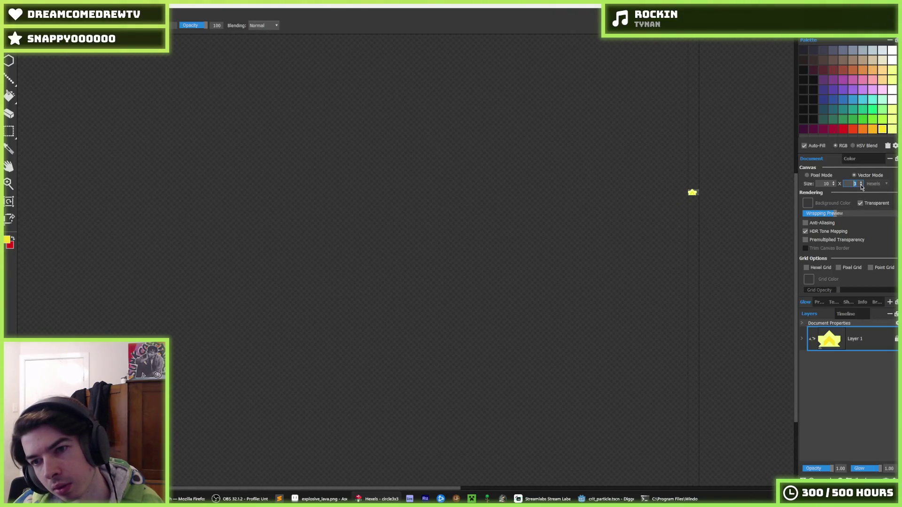
pyautogui.click(862, 182)
pyautogui.click(861, 182)
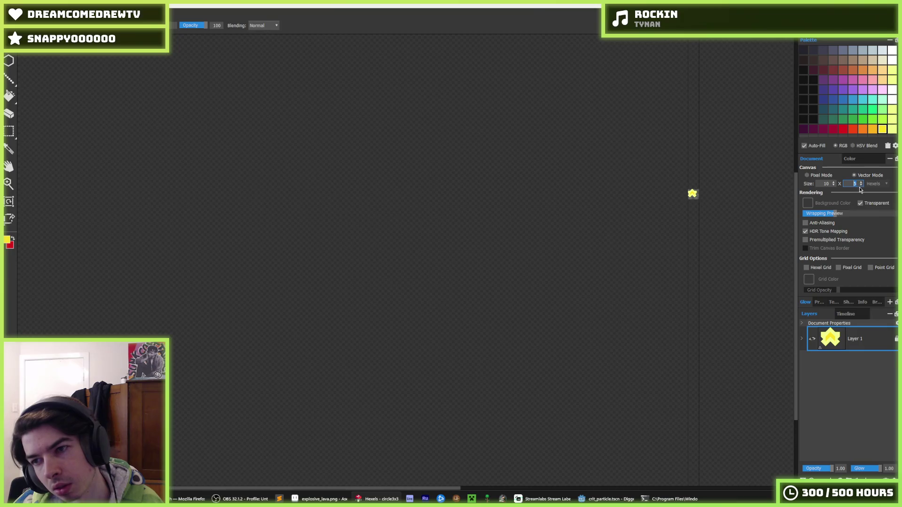
pyautogui.click(861, 186)
pyautogui.click(834, 185)
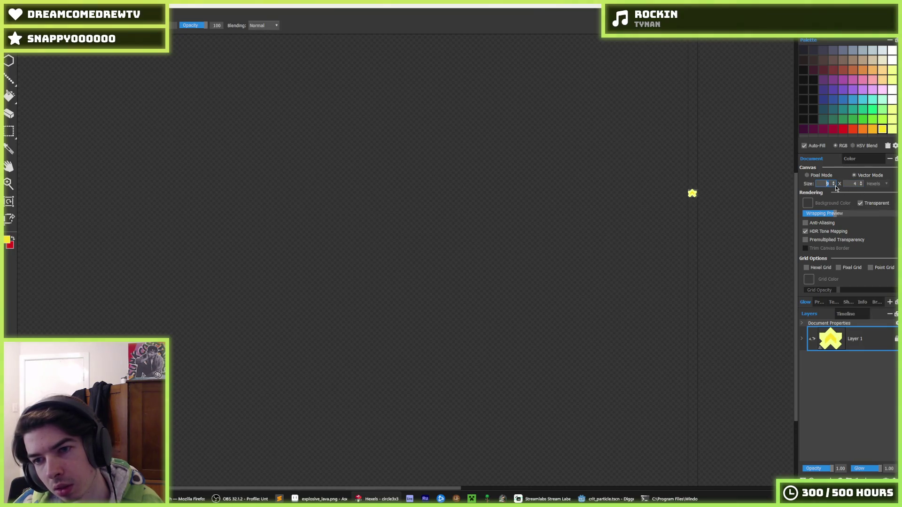
pyautogui.scroll(5, 692, 193)
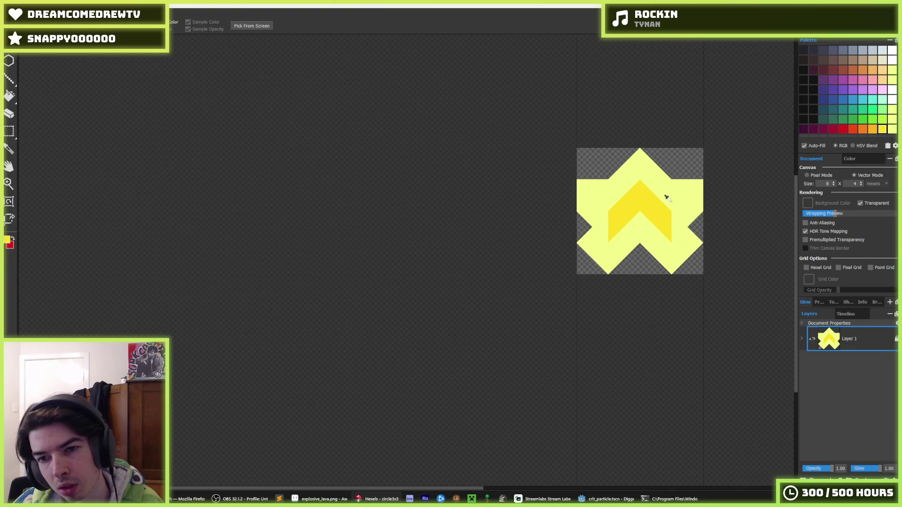
# Step: Fill the star's inner chevron orange and the outer star a darker yellow
pyautogui.press('i')
pyautogui.press('f')
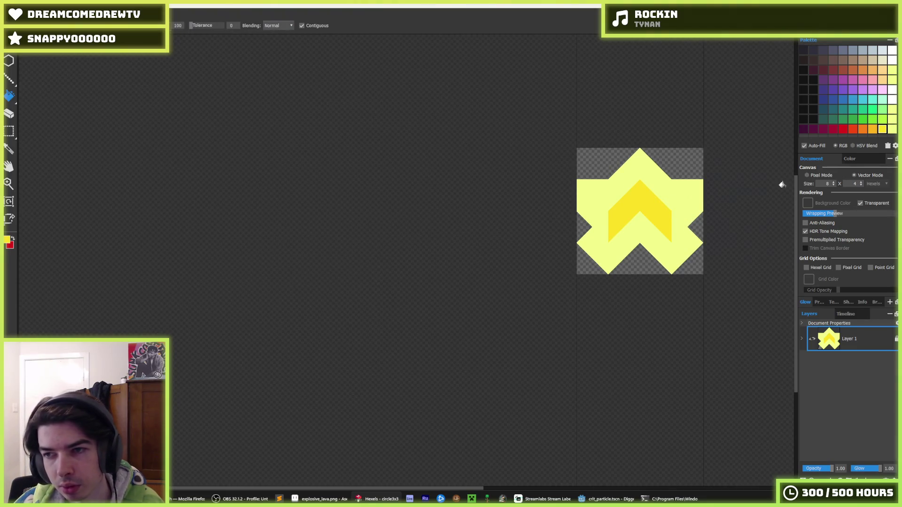
pyautogui.click(870, 130)
pyautogui.click(654, 216)
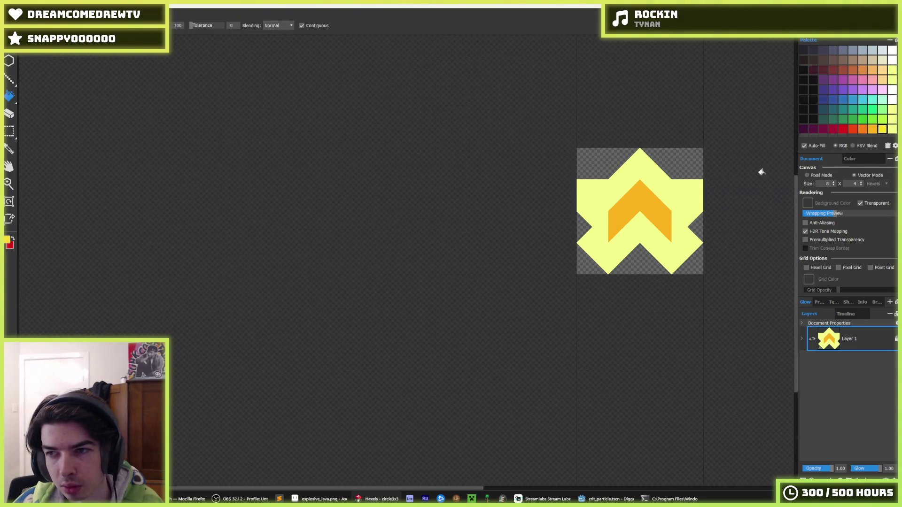
pyautogui.click(664, 191)
pyautogui.scroll(-10, 664, 197)
# Step: Fill the whole star solid white and open the Save As dialog
pyautogui.press('i')
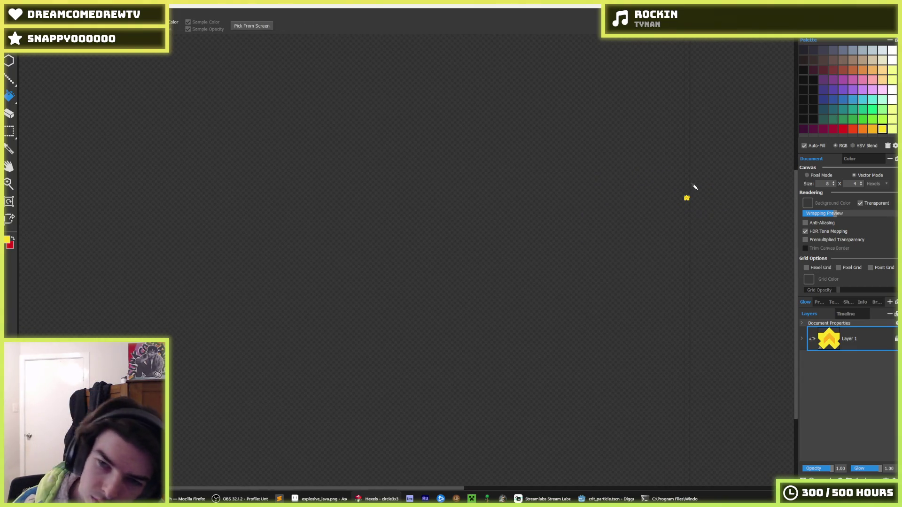
pyautogui.scroll(10, 689, 191)
pyautogui.press('f')
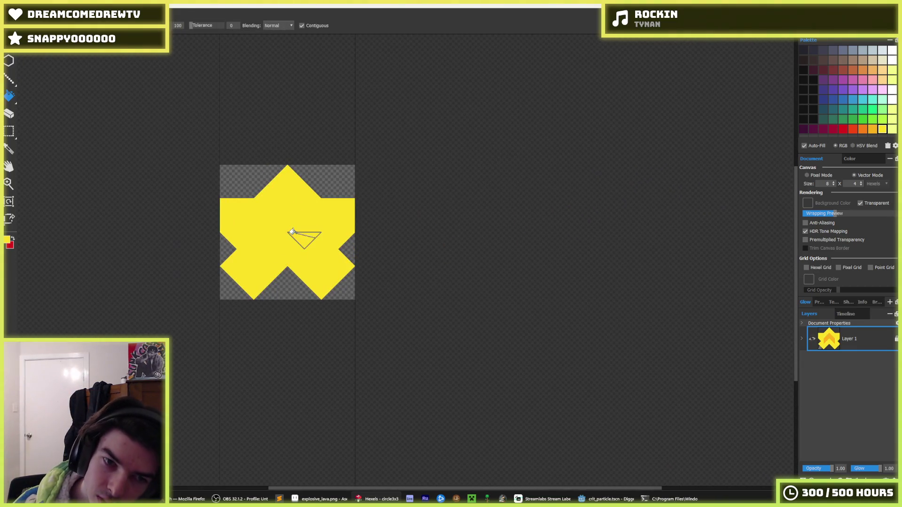
pyautogui.moveTo(258, 221); pyautogui.dragTo(537, 246)
pyautogui.scroll(-5, 543, 232)
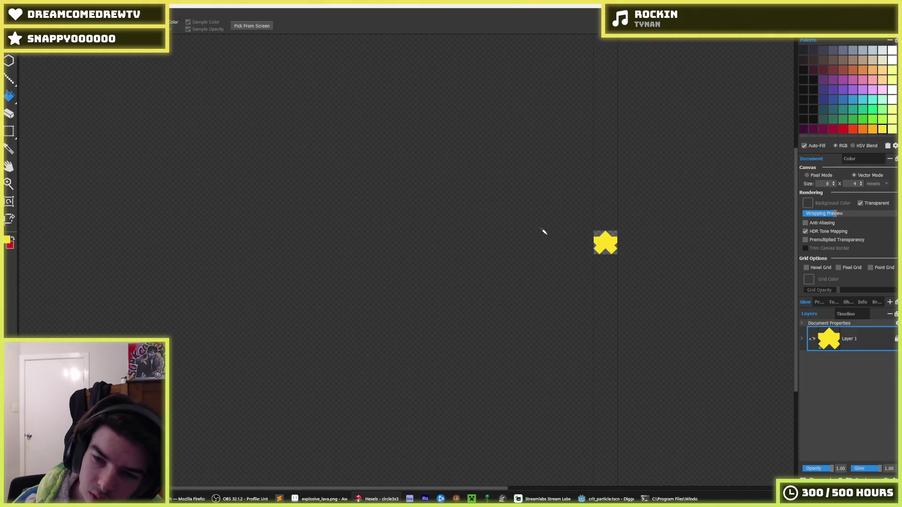
pyautogui.scroll(2, 597, 230)
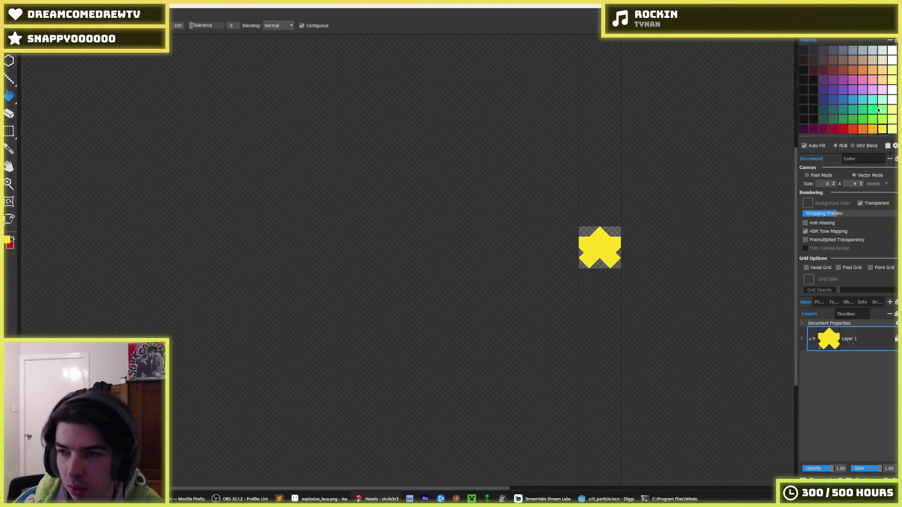
pyautogui.click(603, 251)
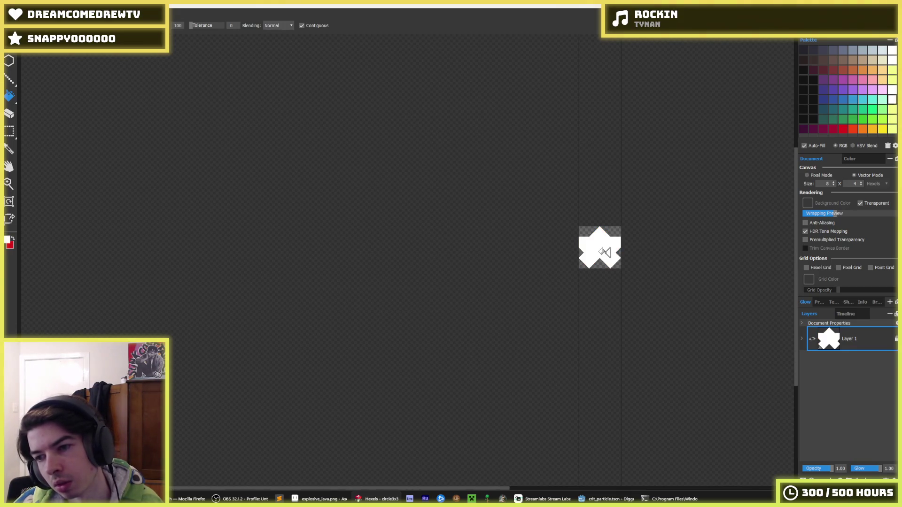
pyautogui.scroll(5, 592, 242)
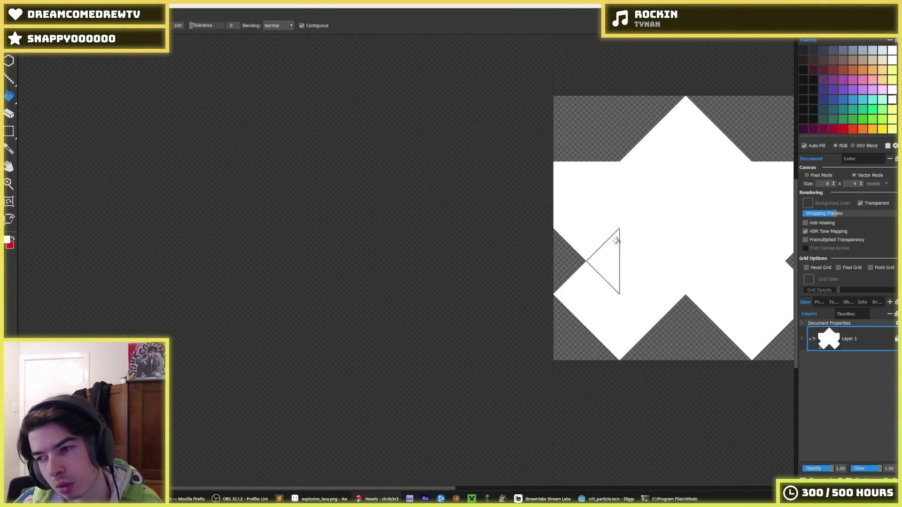
pyautogui.scroll(-2, 587, 297)
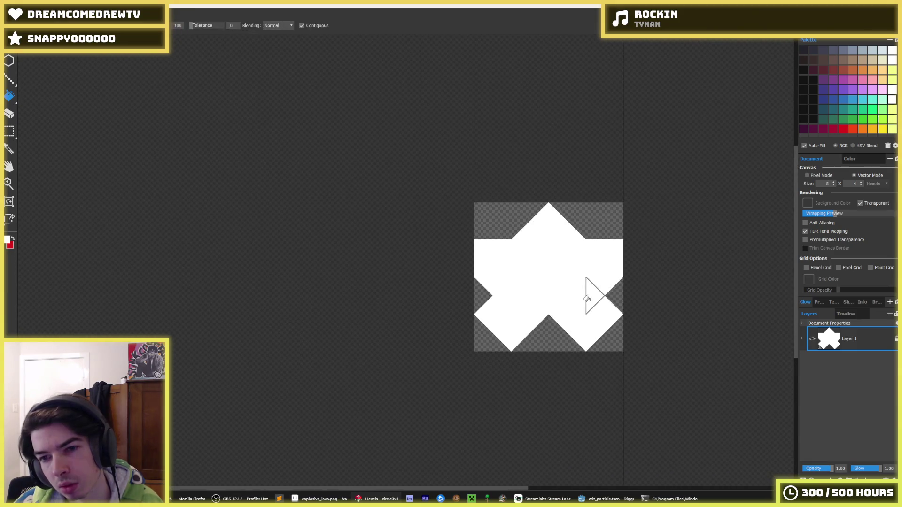
pyautogui.hotkey('ctrl', 'e')
pyautogui.click(61, 211)
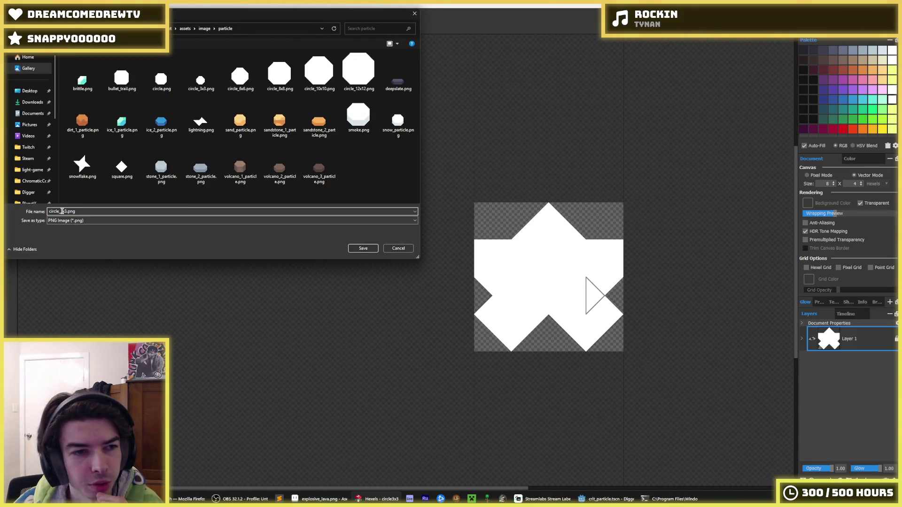
# Step: Save the star as crit.png, confirm the PNG export, and return to Godot
pyautogui.doubleClick(66, 212)
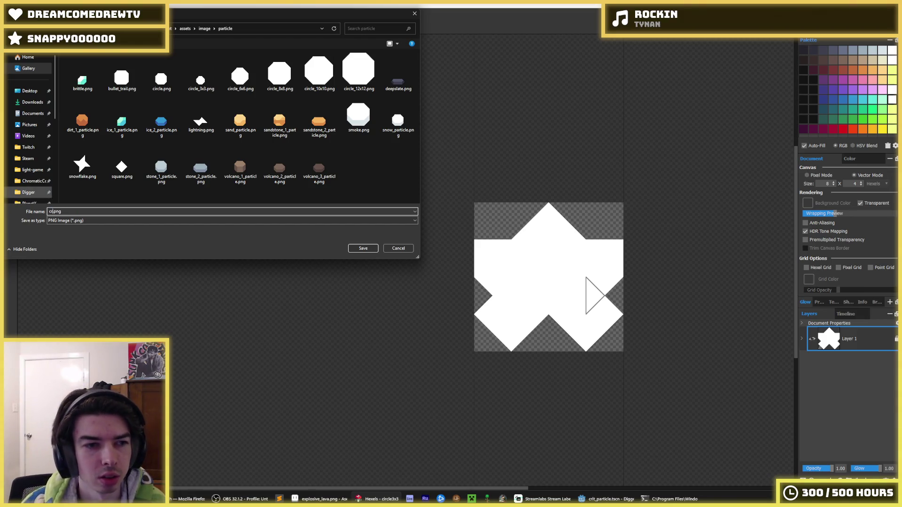
pyautogui.write('rit')
pyautogui.press('Return')
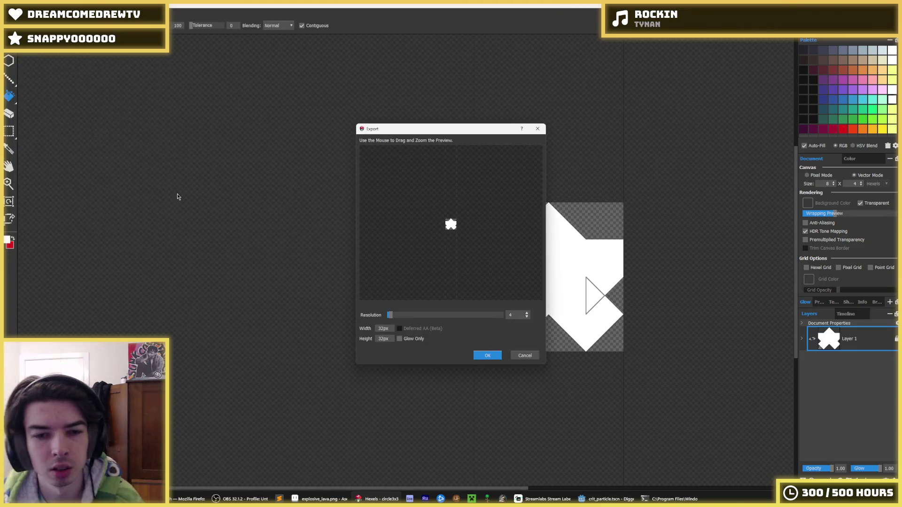
pyautogui.click(486, 356)
pyautogui.click(583, 499)
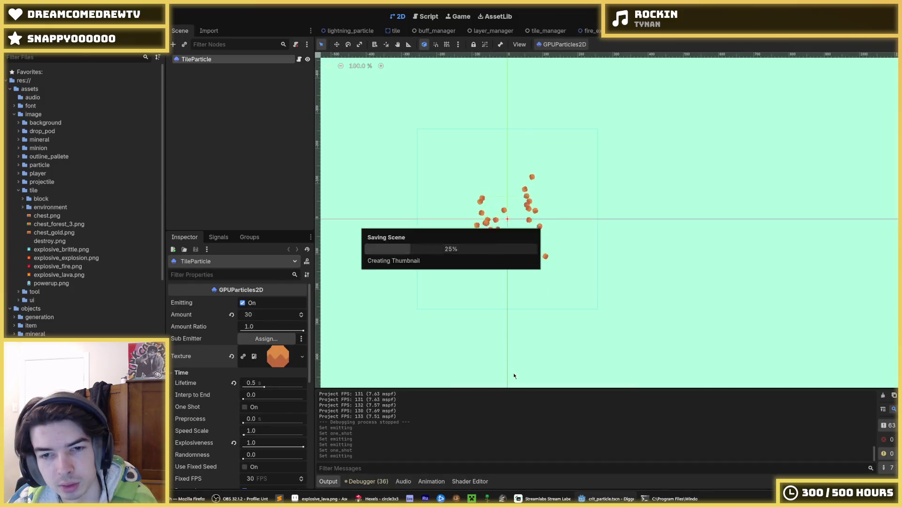
# Step: Quick-load crit.png as the TileParticle texture and save the scene
pyautogui.rightClick(277, 356)
pyautogui.click(288, 409)
pyautogui.write('crit')
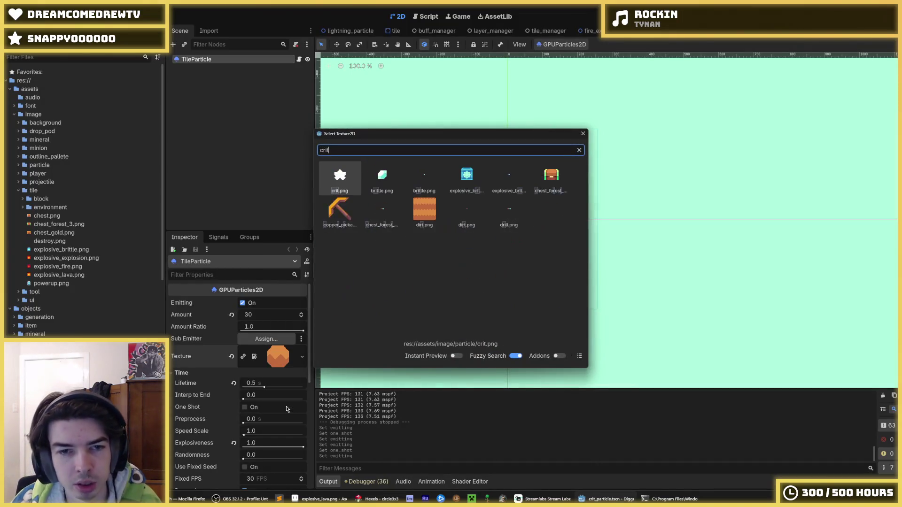
pyautogui.press('Return')
pyautogui.hotkey('ctrl', 's')
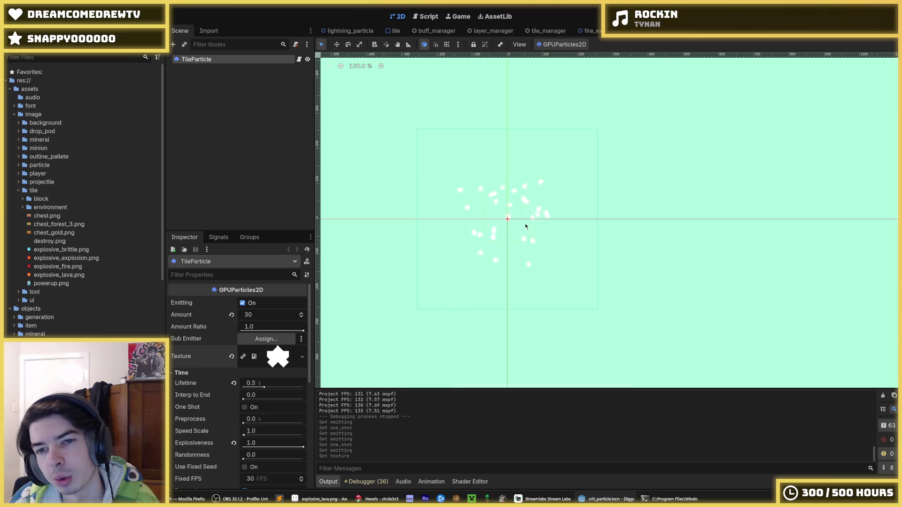
# Step: Check the texture resource options, then expand the Process Material settings
pyautogui.scroll(5, 498, 221)
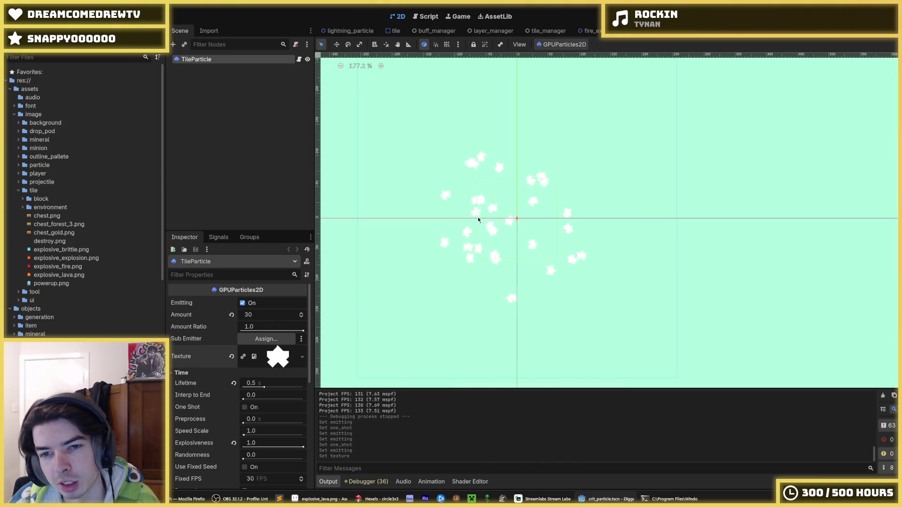
pyautogui.scroll(-3, 491, 248)
pyautogui.scroll(-10, 232, 336)
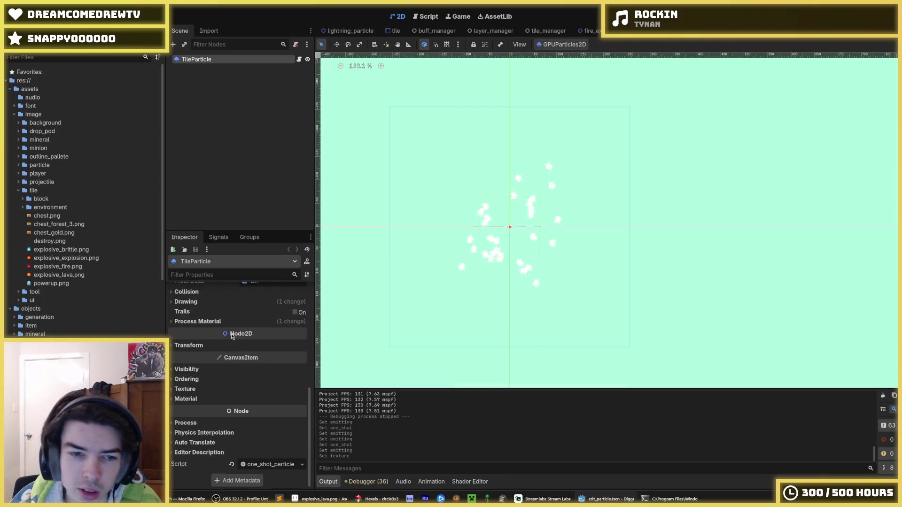
pyautogui.scroll(10, 232, 336)
pyautogui.click(301, 311)
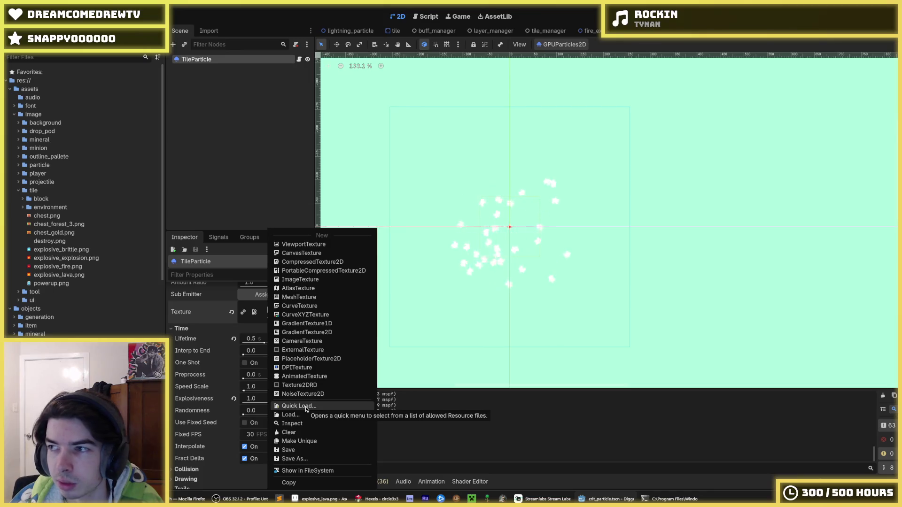
pyautogui.press('Escape')
pyautogui.scroll(-10, 218, 376)
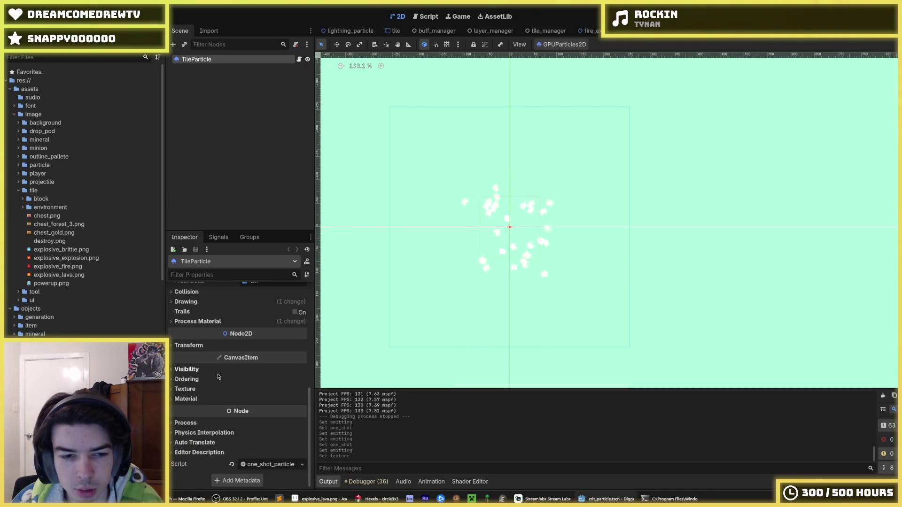
pyautogui.click(209, 321)
# Step: Expand the process material's Display and Color Curves sections
pyautogui.click(263, 332)
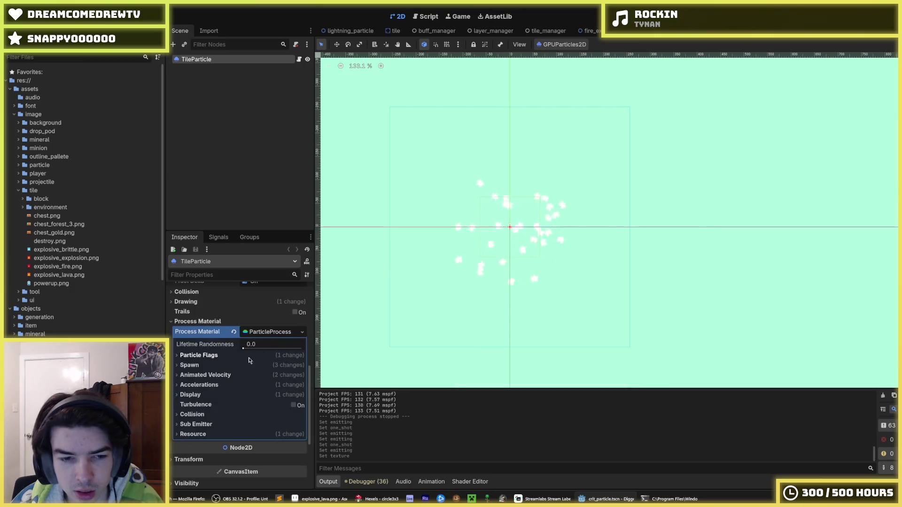
pyautogui.click(190, 394)
pyautogui.scroll(-5, 202, 366)
pyautogui.scroll(2, 201, 353)
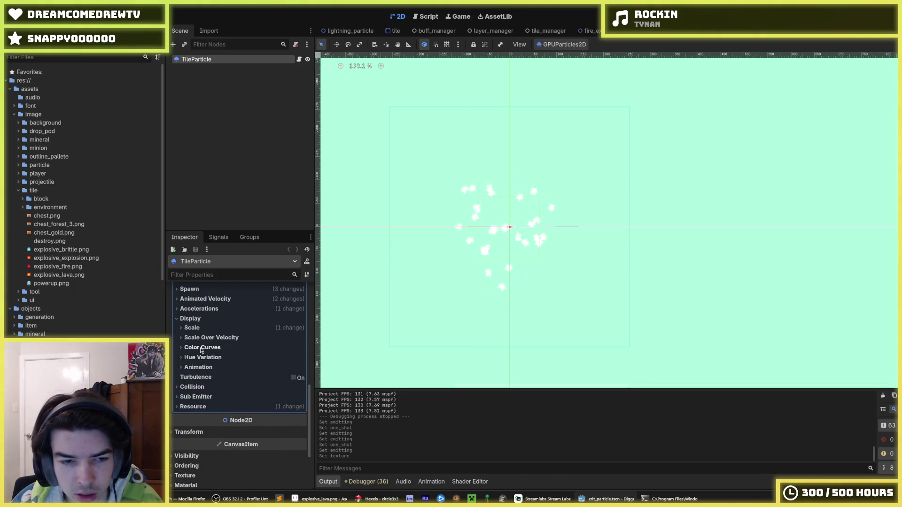
pyautogui.click(202, 348)
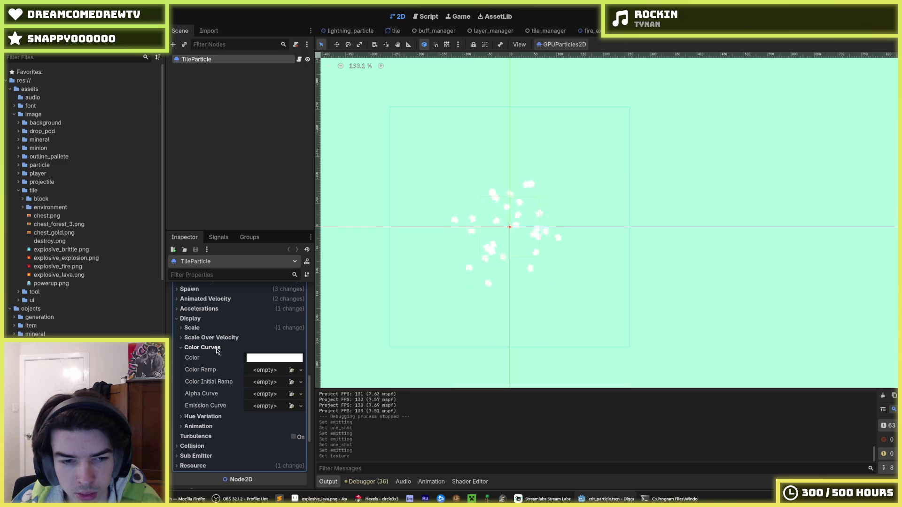
pyautogui.click(214, 418)
pyautogui.click(213, 418)
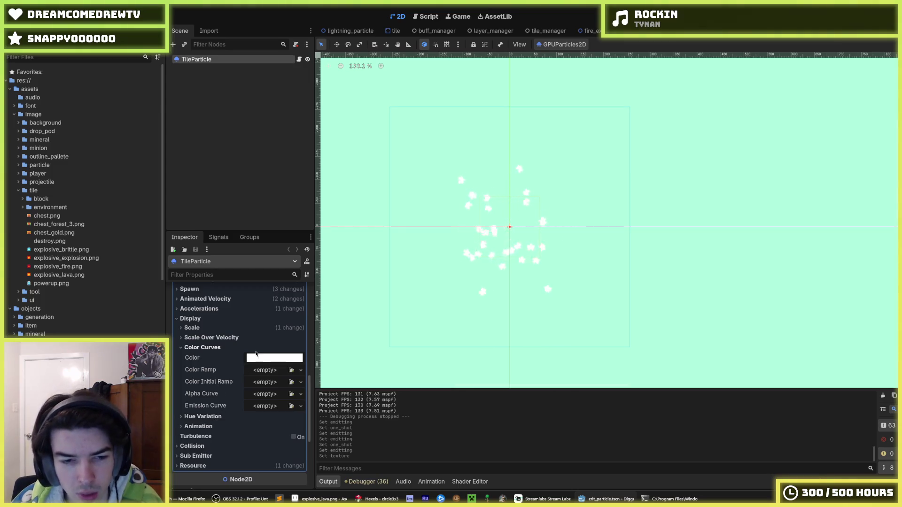
# Step: Open the Color Ramp resource options to reach New GradientTexture1D
pyautogui.click(262, 359)
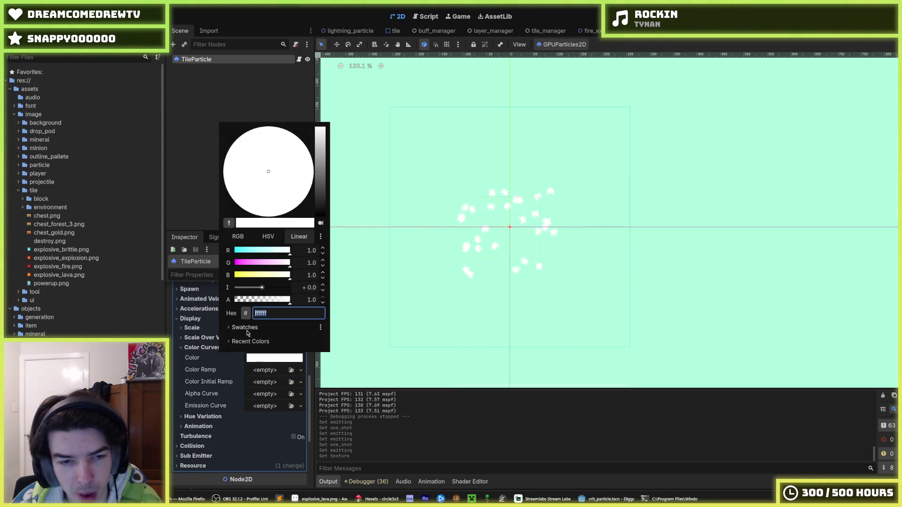
pyautogui.click(259, 368)
pyautogui.click(262, 370)
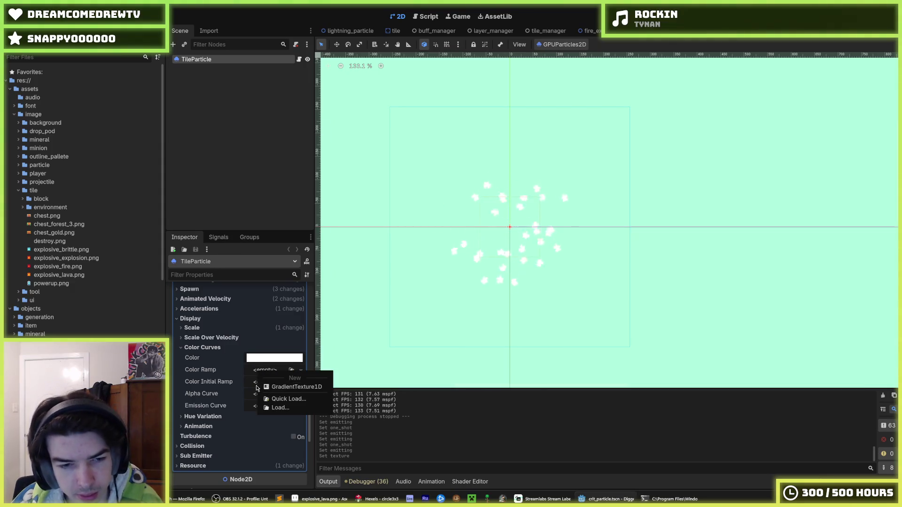
pyautogui.click(254, 371)
pyautogui.click(255, 371)
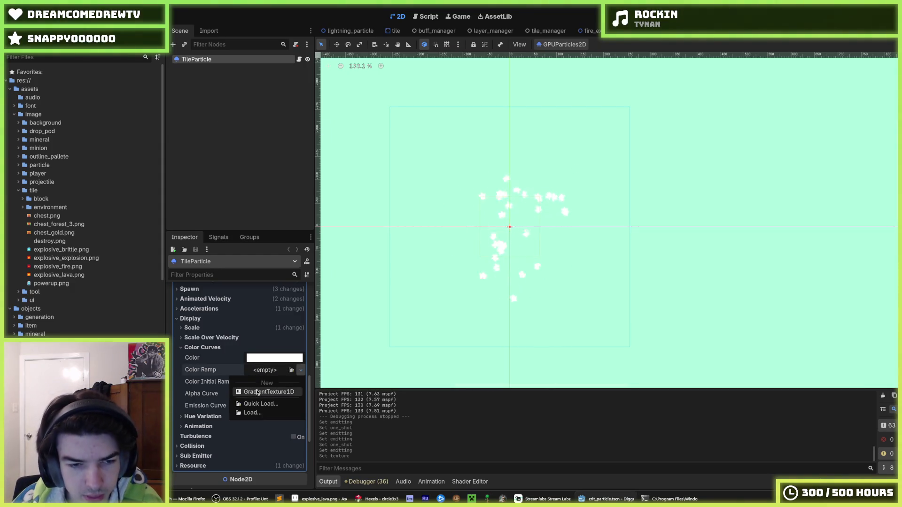
pyautogui.click(258, 393)
# Step: Create a new GradientTexture1D colour ramp and make its left stop white
pyautogui.click(270, 371)
pyautogui.click(263, 386)
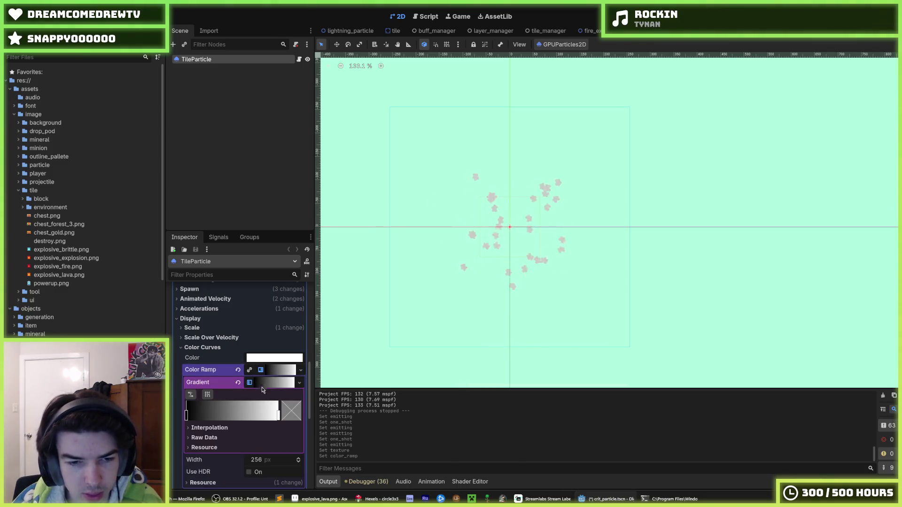
pyautogui.click(187, 415)
pyautogui.click(282, 413)
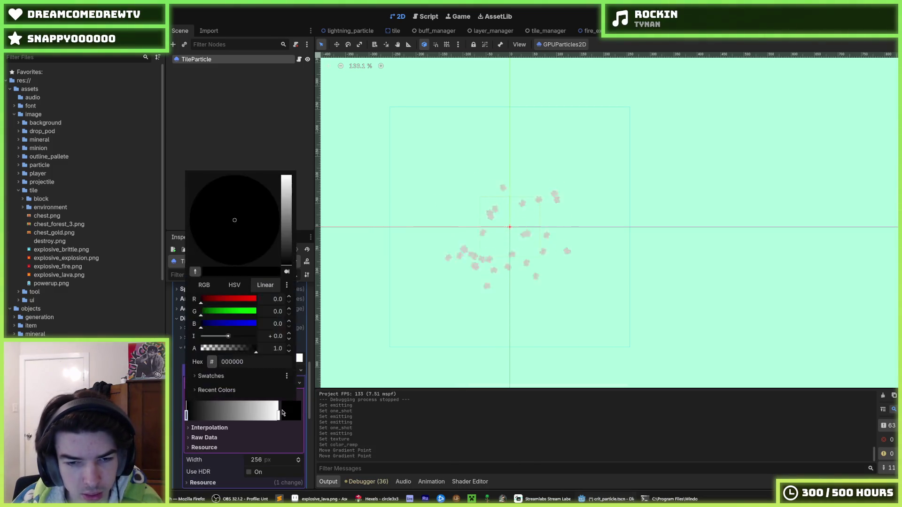
pyautogui.click(210, 376)
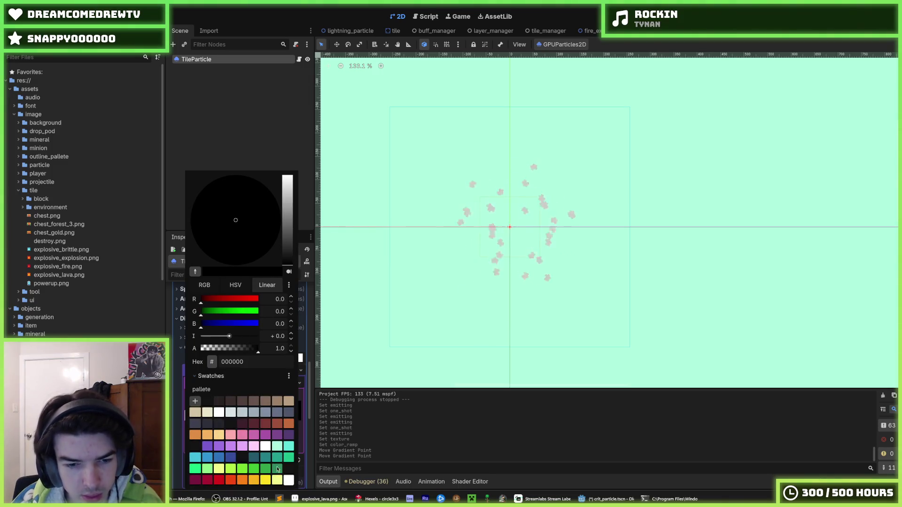
pyautogui.click(289, 480)
pyautogui.click(184, 399)
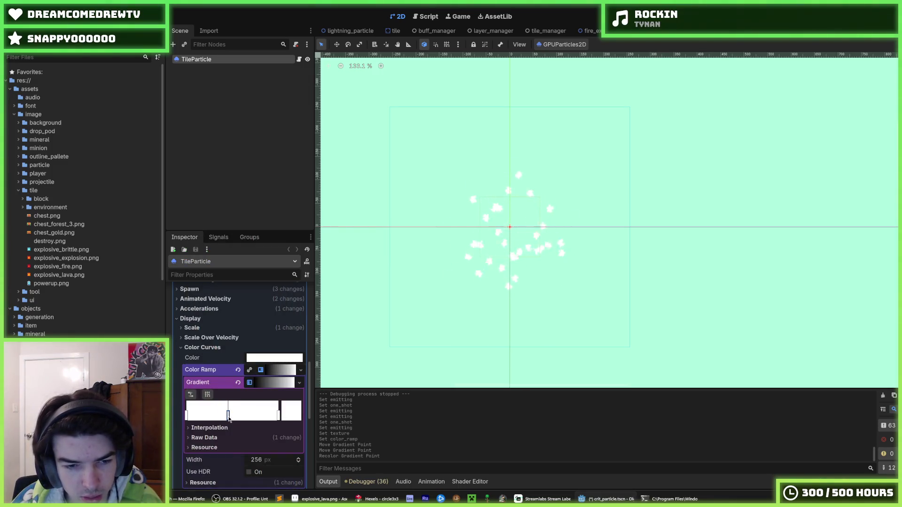
# Step: Add a yellow fce024 stop to the gradient and position it
pyautogui.doubleClick(292, 419)
pyautogui.click(265, 377)
pyautogui.click(278, 416)
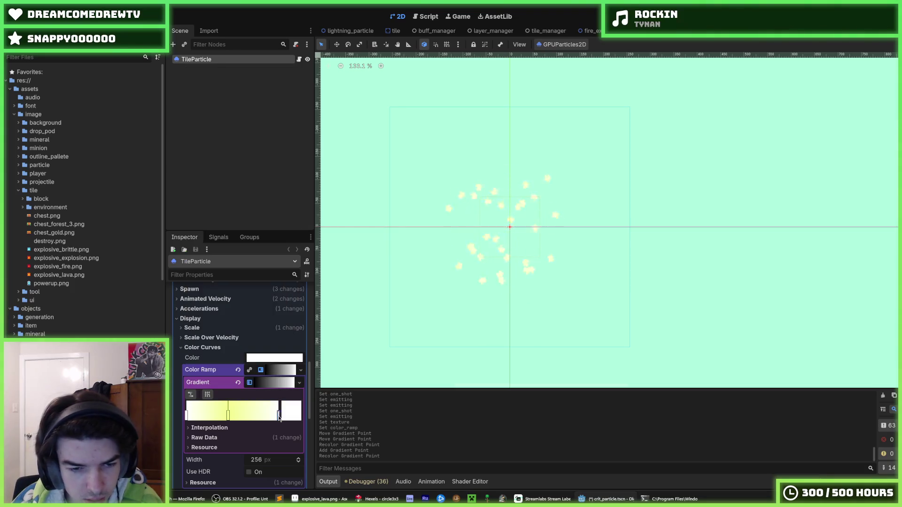
pyautogui.moveTo(278, 415); pyautogui.dragTo(270, 416)
pyautogui.click(266, 378)
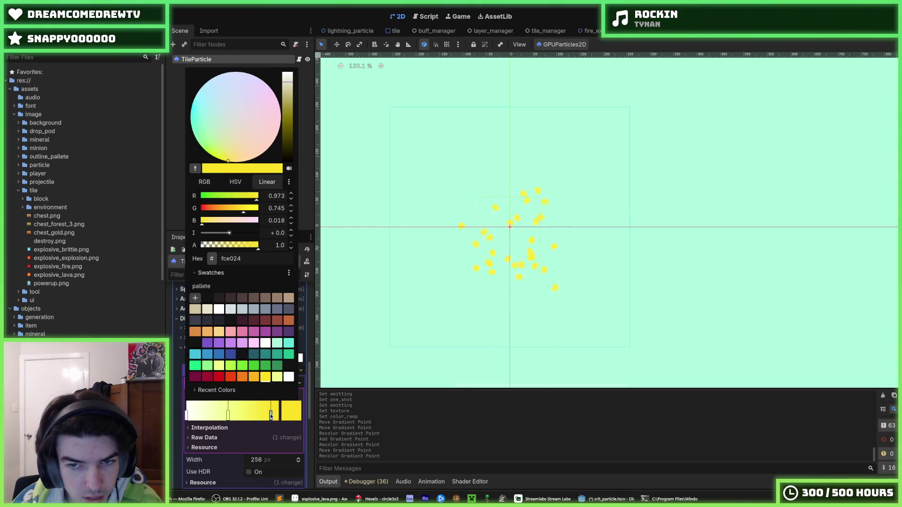
pyautogui.click(271, 419)
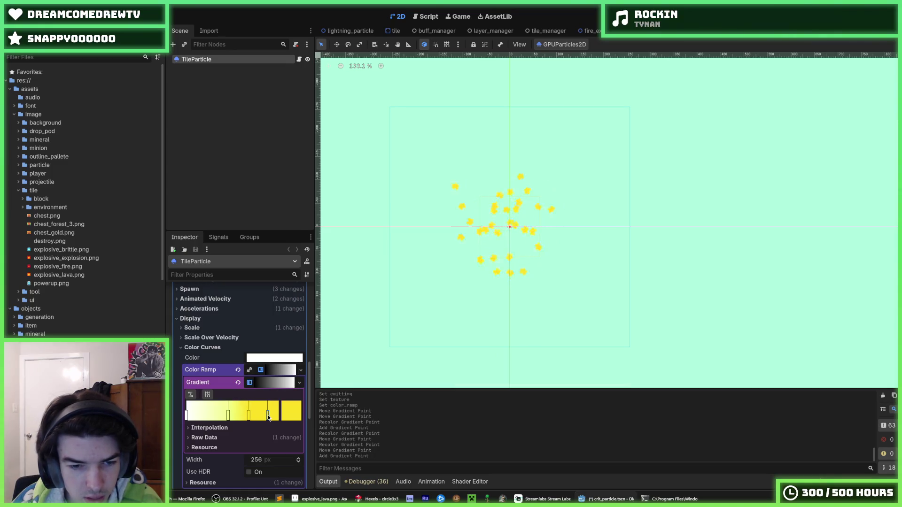
# Step: Add an orange fbb220 stop further right, keeping the white left stop
pyautogui.click(267, 416)
pyautogui.click(252, 378)
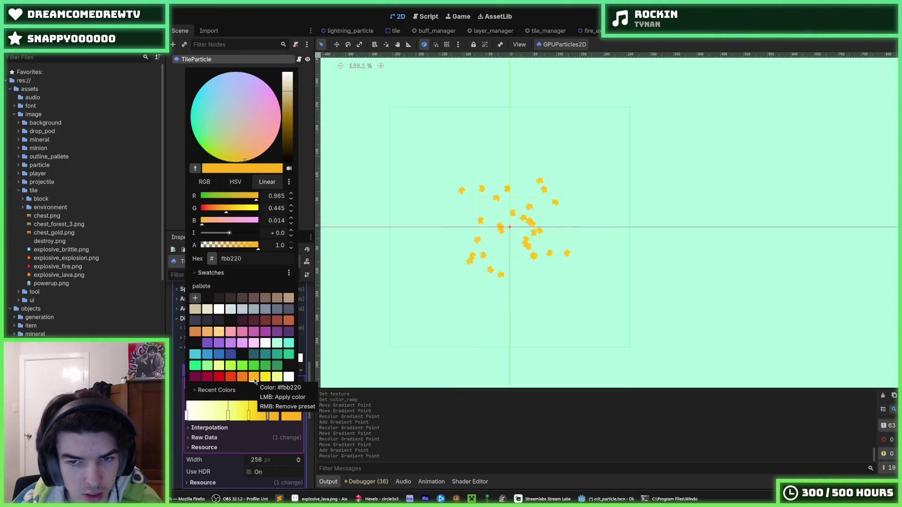
pyautogui.click(267, 418)
pyautogui.moveTo(268, 418); pyautogui.dragTo(281, 419)
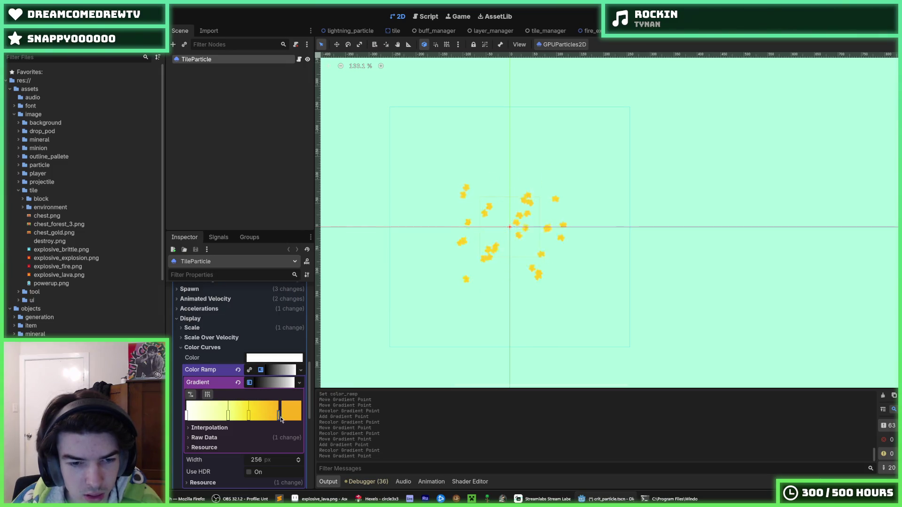
pyautogui.click(187, 415)
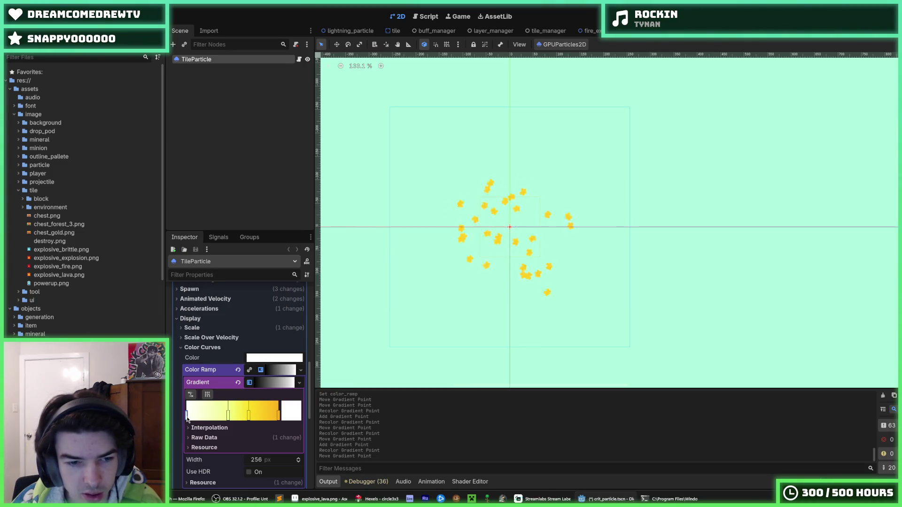
pyautogui.rightClick(187, 416)
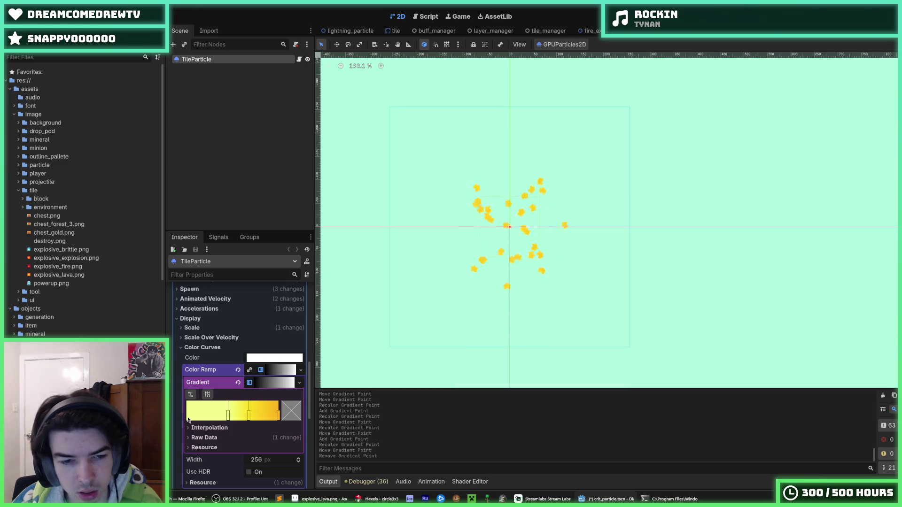
pyautogui.hotkey('ctrl', 'z')
# Step: Reposition the yellow stops and add an orange f88019 stop near the right end
pyautogui.moveTo(230, 416); pyautogui.dragTo(262, 421)
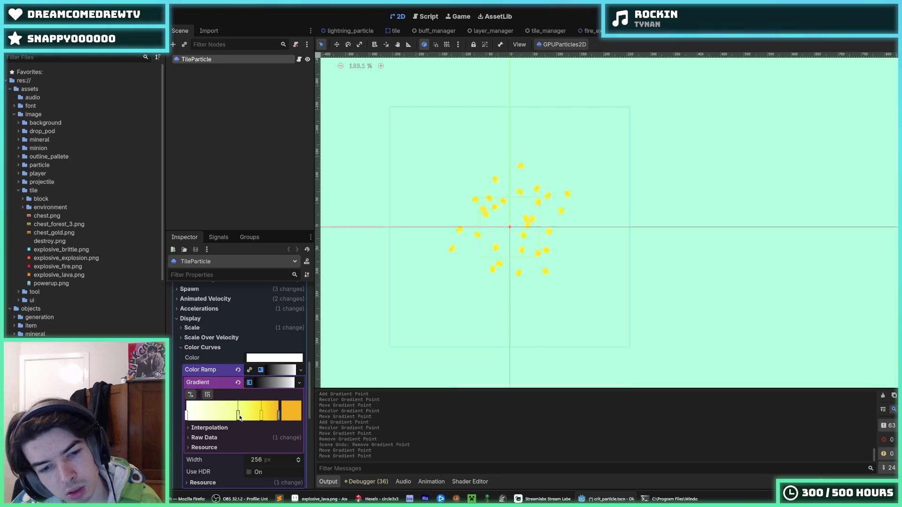
pyautogui.moveTo(239, 416)
pyautogui.mouseDown()
pyautogui.moveTo(207, 416)
pyautogui.moveTo(259, 416)
pyautogui.moveTo(233, 417)
pyautogui.mouseUp()
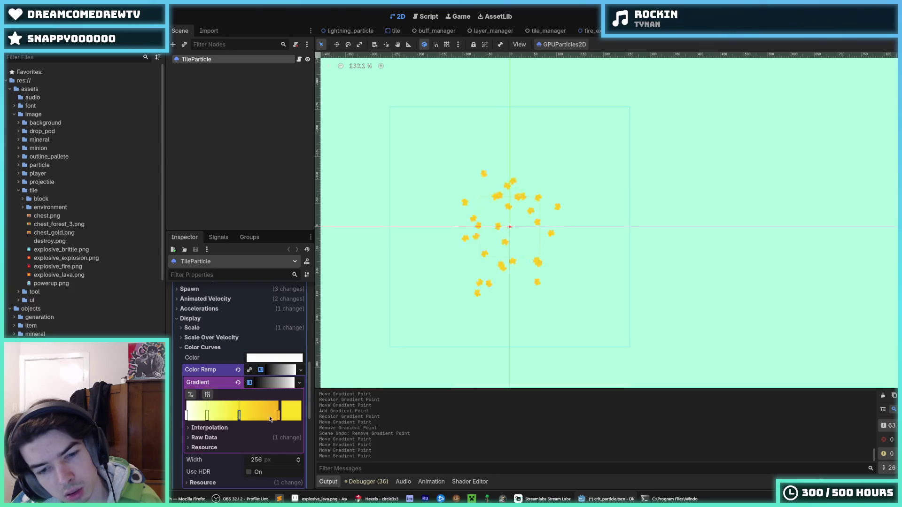
pyautogui.moveTo(239, 417)
pyautogui.mouseDown()
pyautogui.moveTo(280, 418)
pyautogui.moveTo(253, 418)
pyautogui.mouseUp()
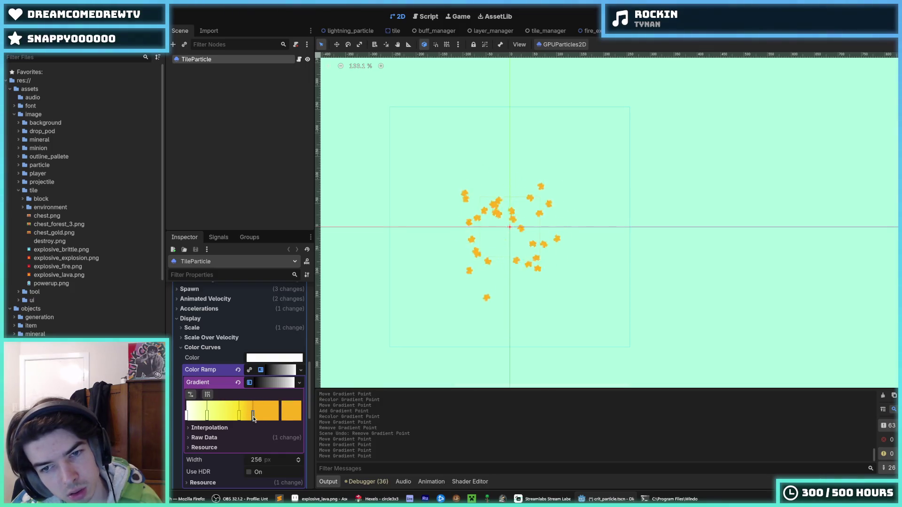
pyautogui.doubleClick(278, 414)
pyautogui.click(242, 377)
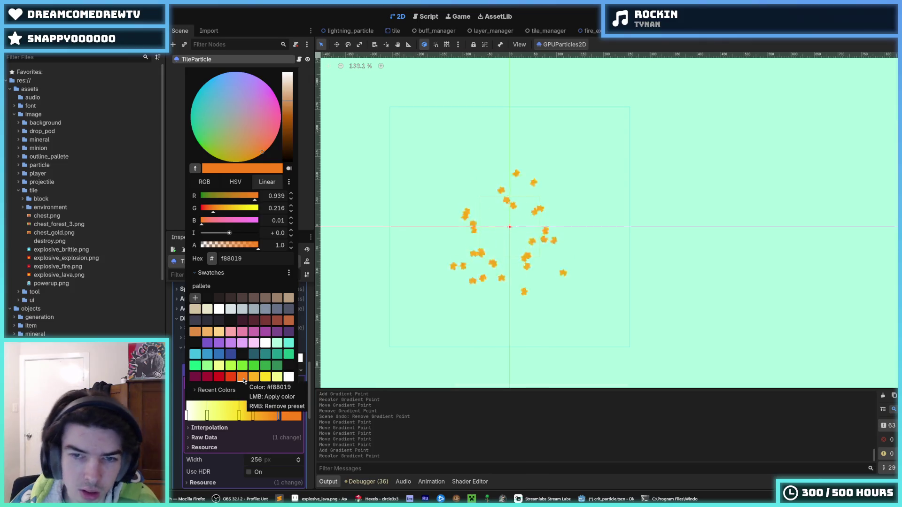
pyautogui.click(276, 416)
# Step: Remove the extra orange stop and move the remaining yellow stop right
pyautogui.rightClick(253, 416)
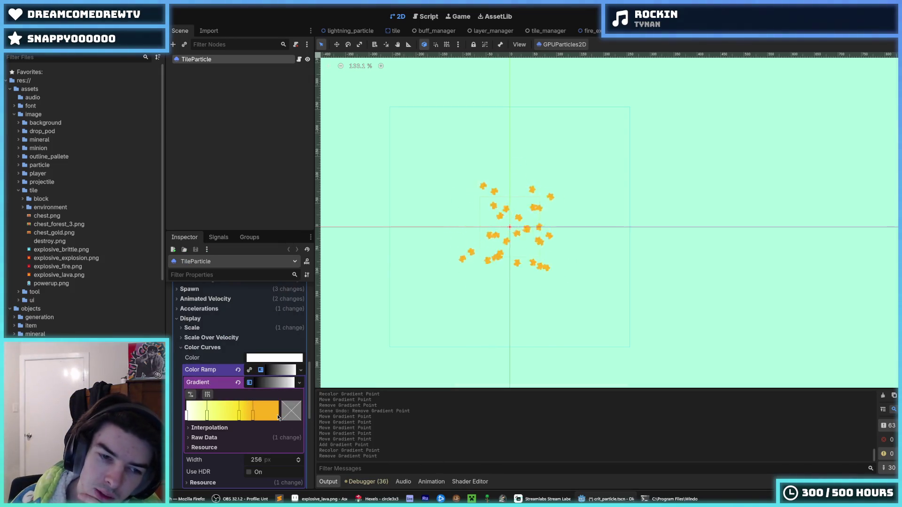
pyautogui.click(239, 415)
pyautogui.moveTo(239, 415)
pyautogui.mouseDown()
pyautogui.moveTo(274, 422)
pyautogui.moveTo(235, 417)
pyautogui.moveTo(259, 416)
pyautogui.mouseUp()
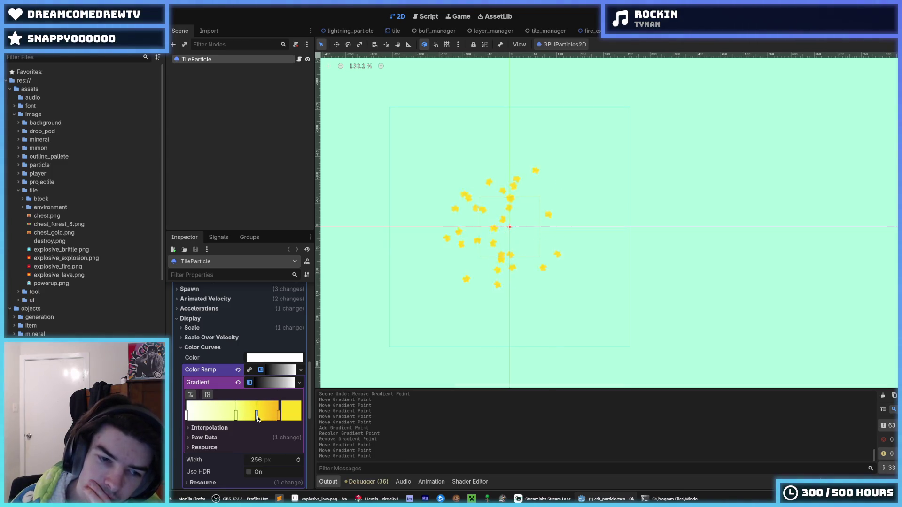
pyautogui.scroll(-3, 407, 319)
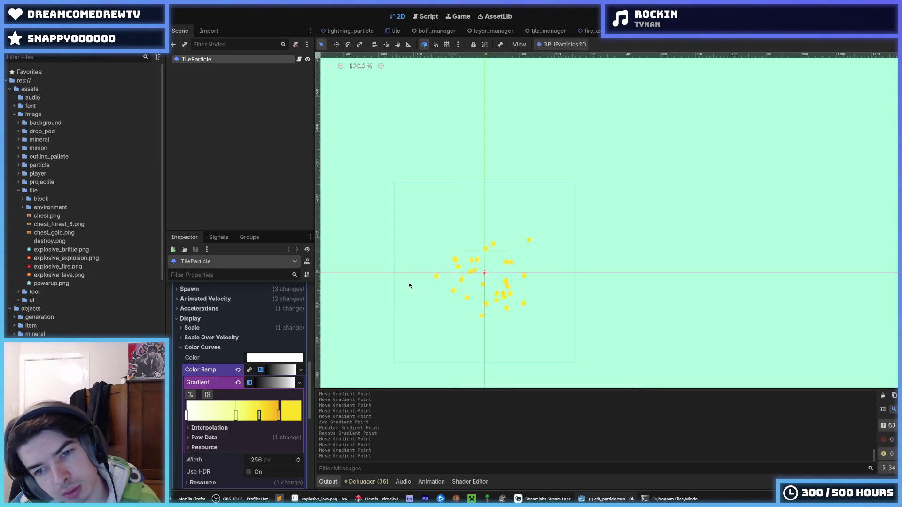
pyautogui.scroll(3, 408, 283)
# Step: Turn on One Shot so the particles emit only once
pyautogui.click(192, 327)
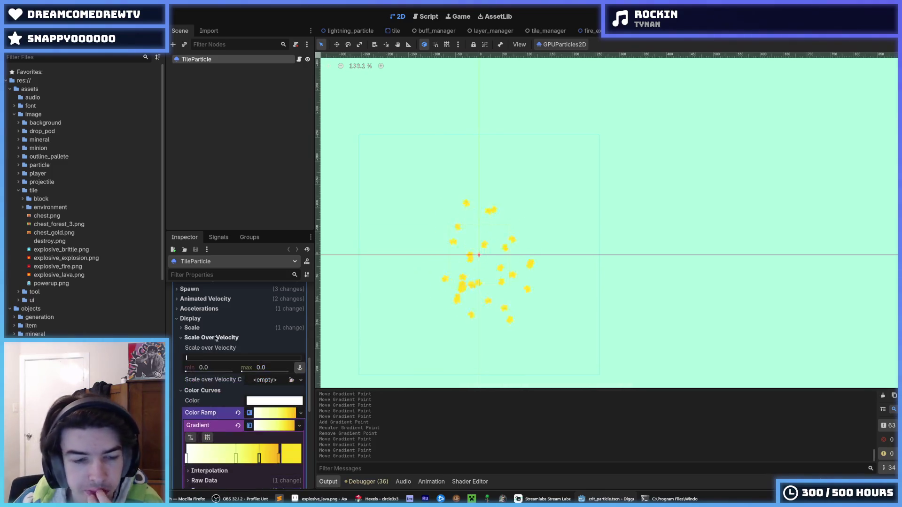
pyautogui.click(192, 327)
pyautogui.click(192, 327)
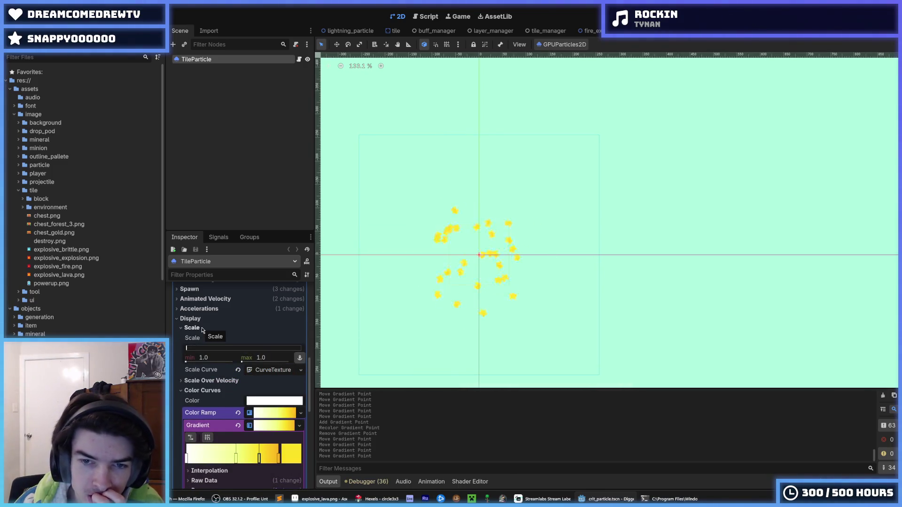
pyautogui.click(202, 329)
pyautogui.scroll(3, 200, 332)
pyautogui.scroll(5, 200, 332)
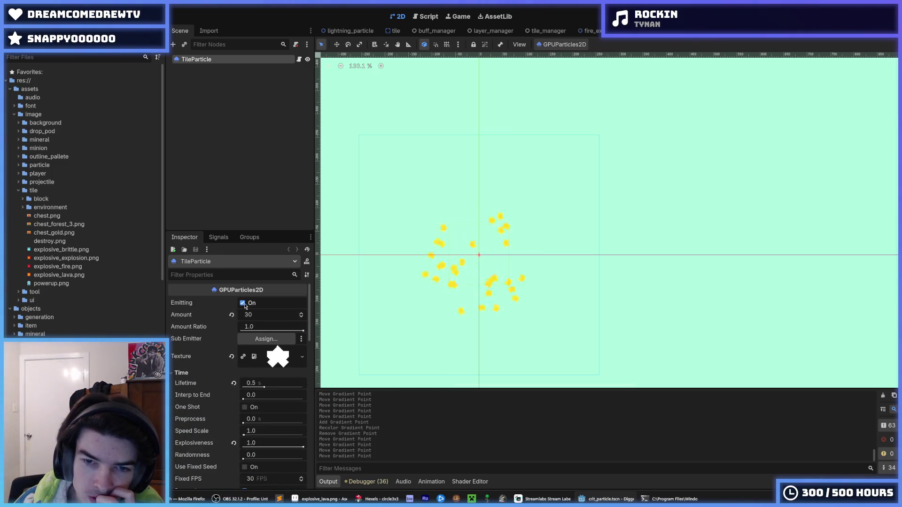
pyautogui.click(245, 408)
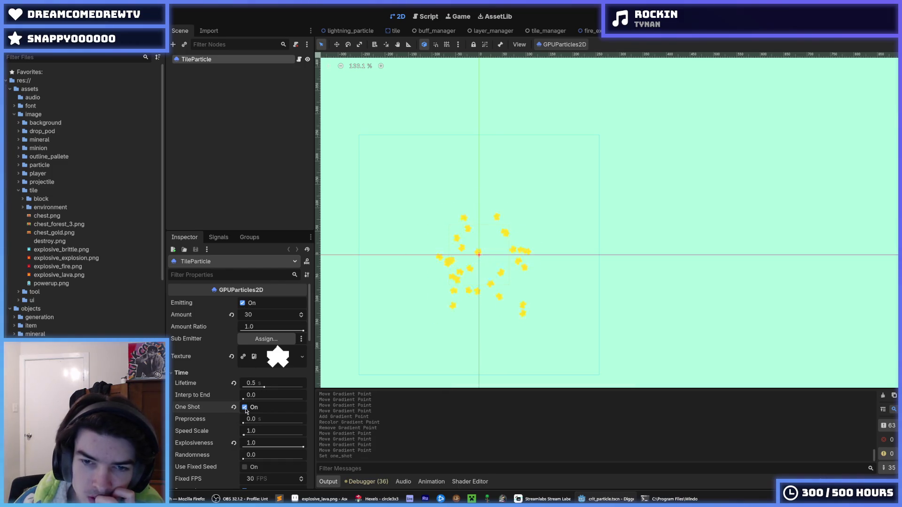
# Step: Rename the TileParticle node to CritParticle and save the scene
pyautogui.doubleClick(252, 61)
pyautogui.write('CritPrat')
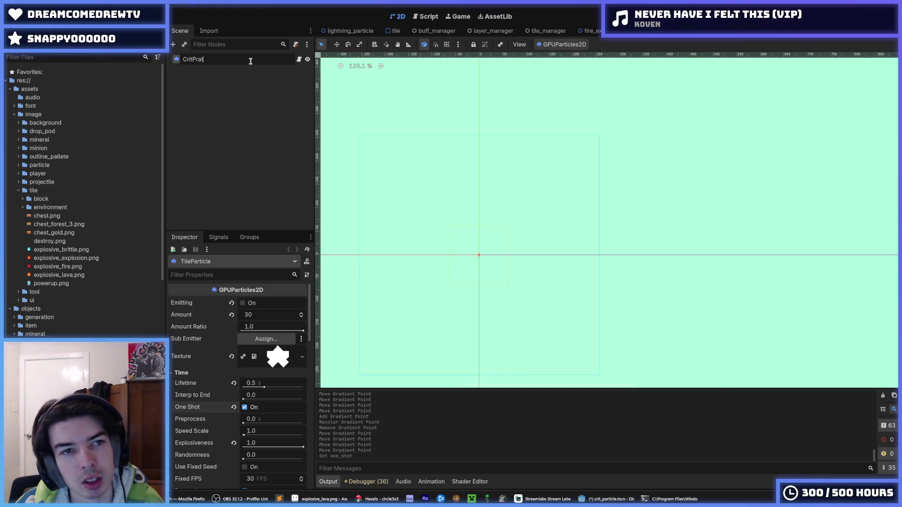
pyautogui.write('cle')
pyautogui.press('Return')
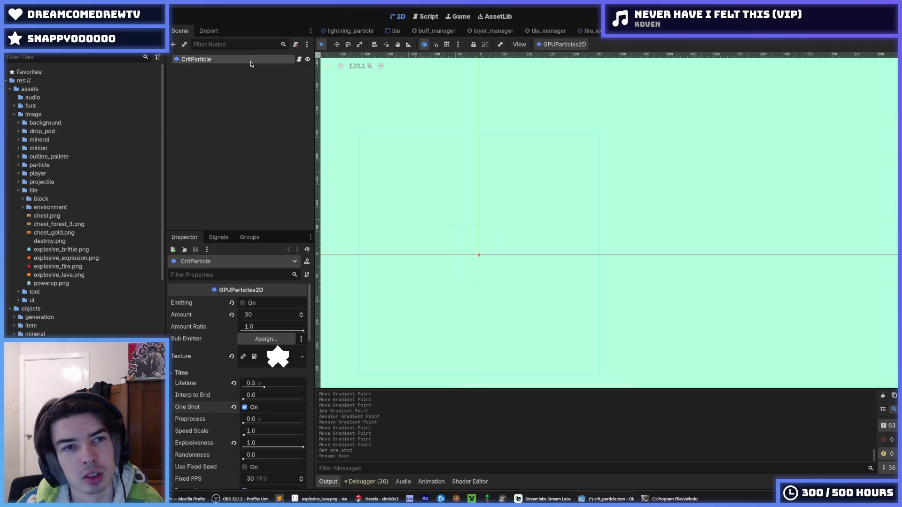
pyautogui.hotkey('ctrl', 's')
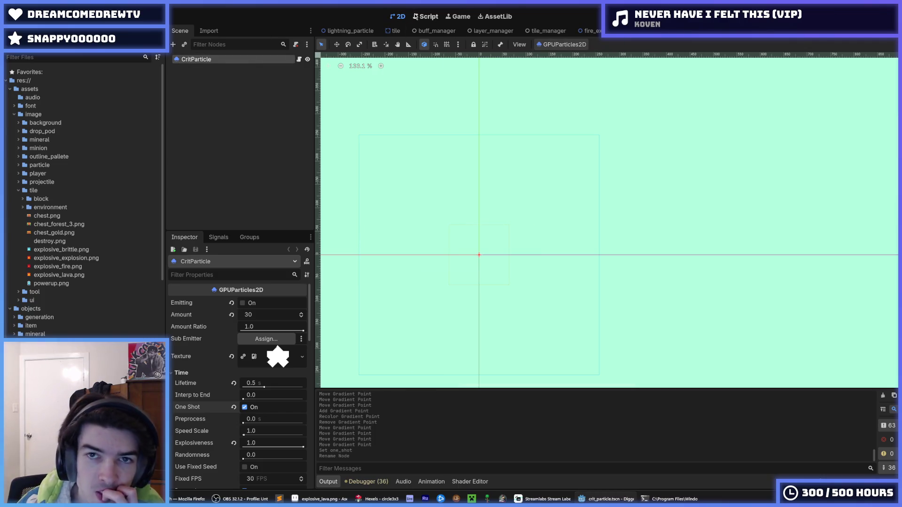
pyautogui.click(423, 18)
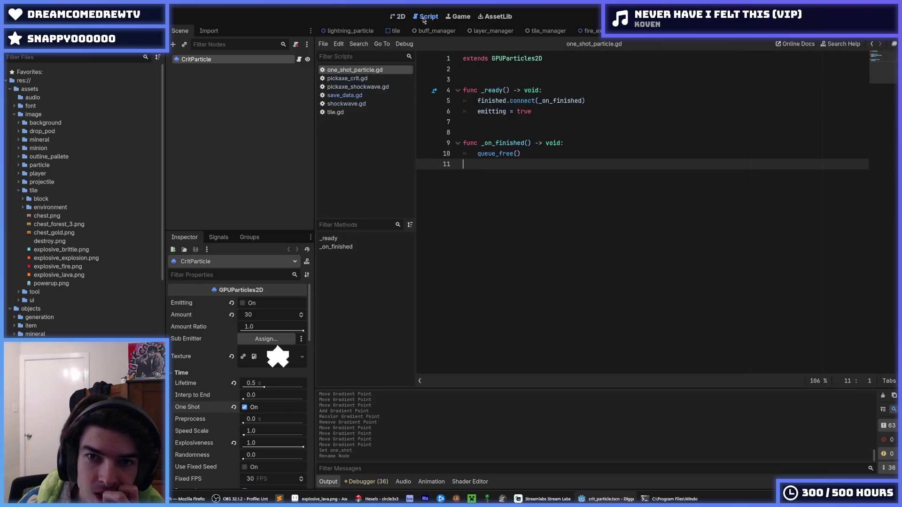
# Step: Open tile.gd and review the add_hit_particle and _add_particle functions
pyautogui.click(335, 111)
pyautogui.scroll(2, 561, 208)
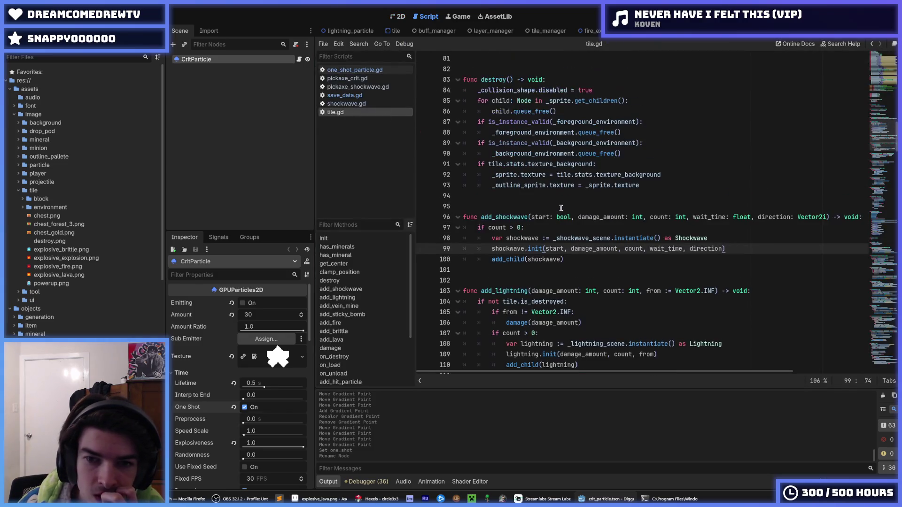
pyautogui.scroll(-20, 560, 208)
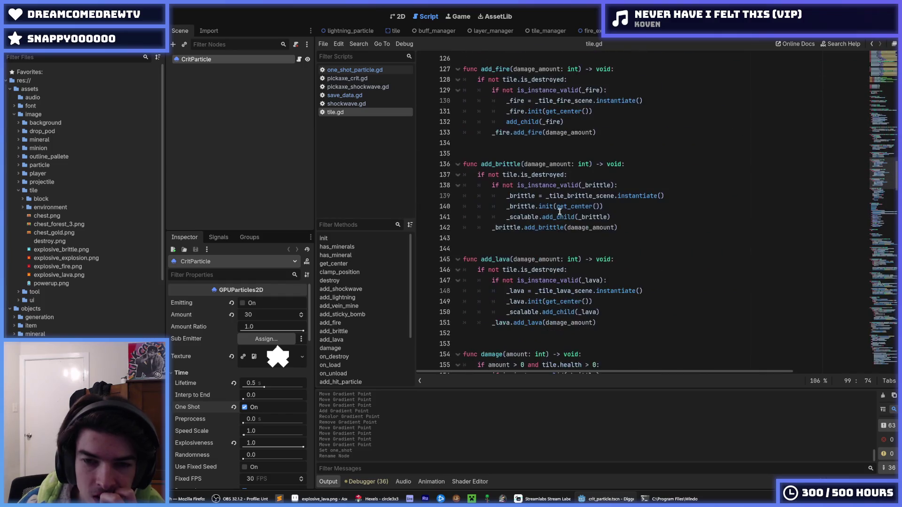
pyautogui.scroll(-15, 559, 211)
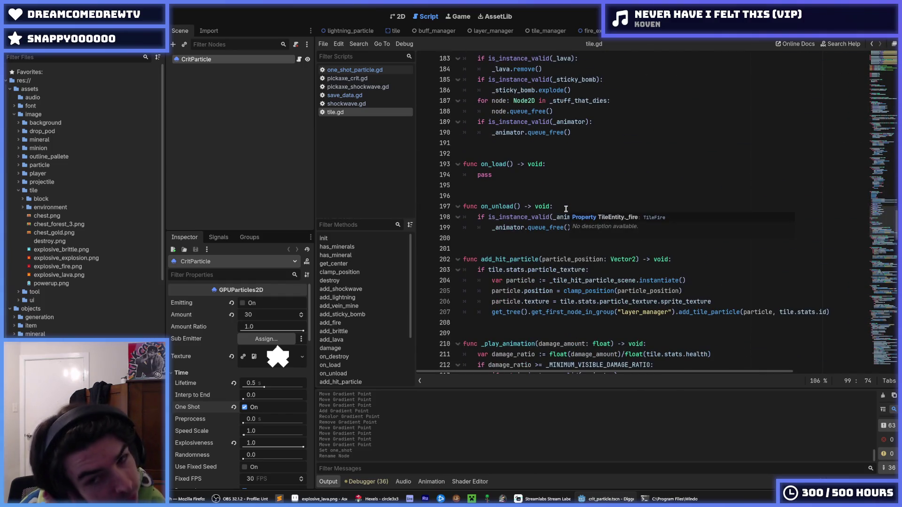
pyautogui.scroll(-1, 566, 209)
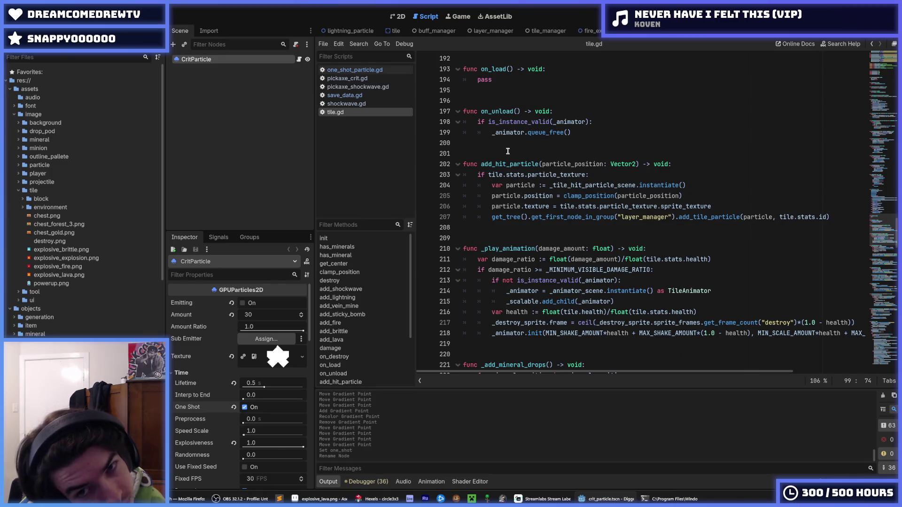
pyautogui.moveTo(605, 132)
pyautogui.mouseDown()
pyautogui.moveTo(681, 197)
pyautogui.moveTo(853, 216)
pyautogui.mouseUp()
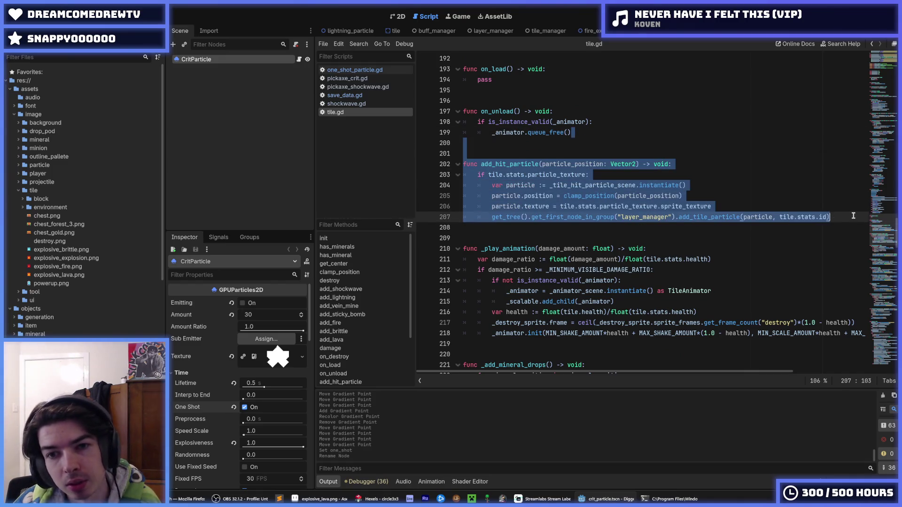
pyautogui.click(850, 216)
pyautogui.scroll(-3, 658, 191)
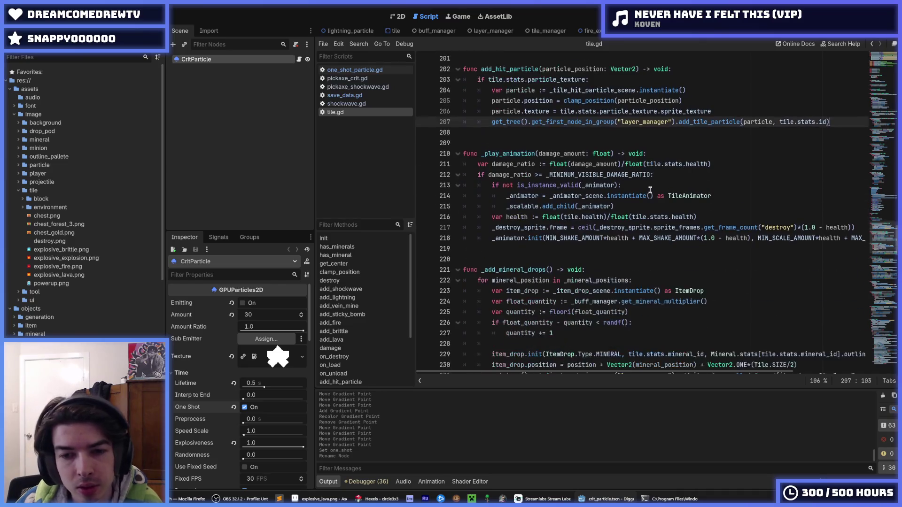
pyautogui.scroll(-5, 646, 188)
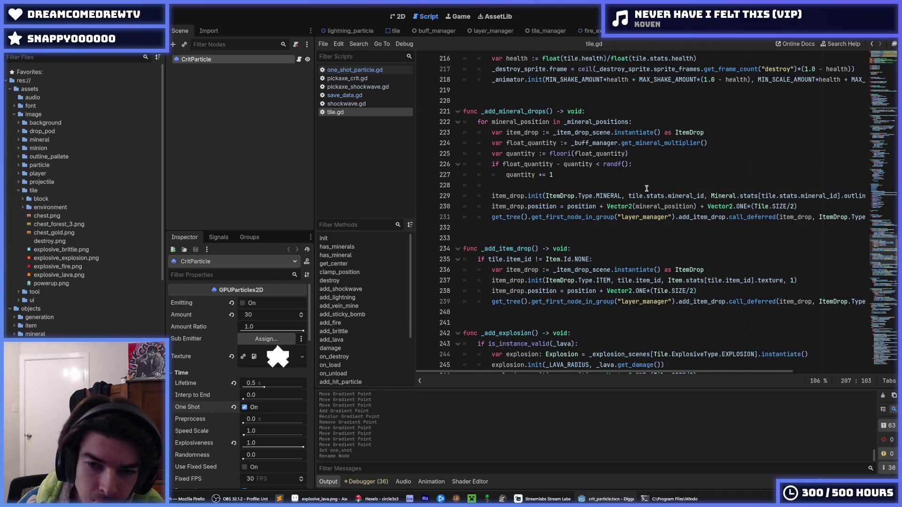
pyautogui.scroll(-15, 646, 188)
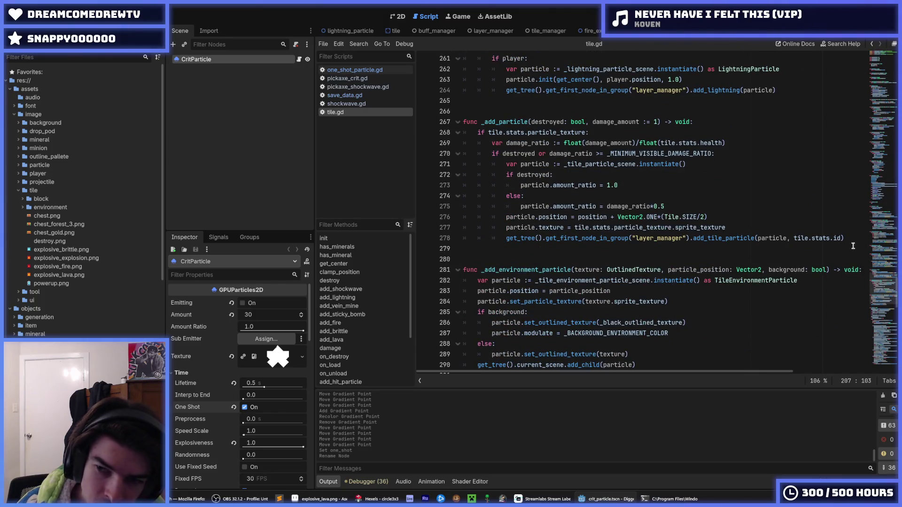
pyautogui.moveTo(852, 245)
pyautogui.mouseDown()
pyautogui.moveTo(751, 238)
pyautogui.moveTo(610, 121)
pyautogui.moveTo(547, 101)
pyautogui.moveTo(804, 92)
pyautogui.mouseUp()
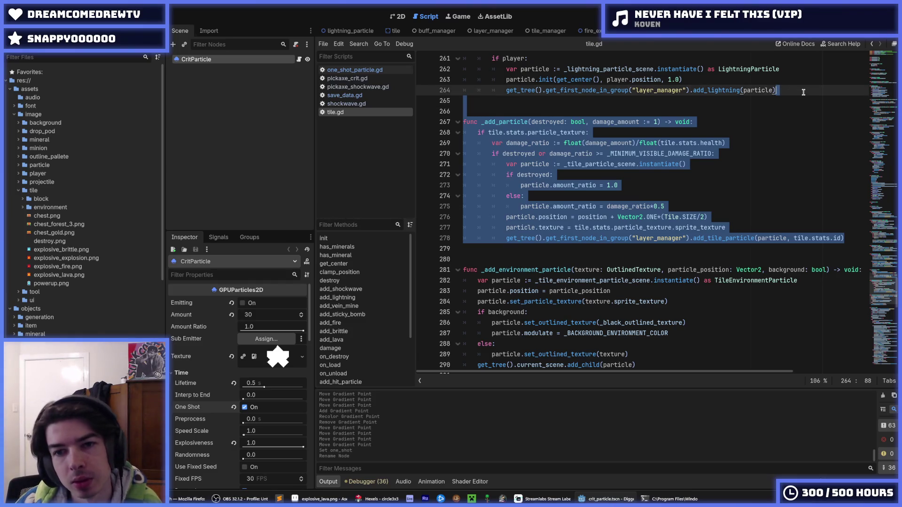
pyautogui.click(717, 169)
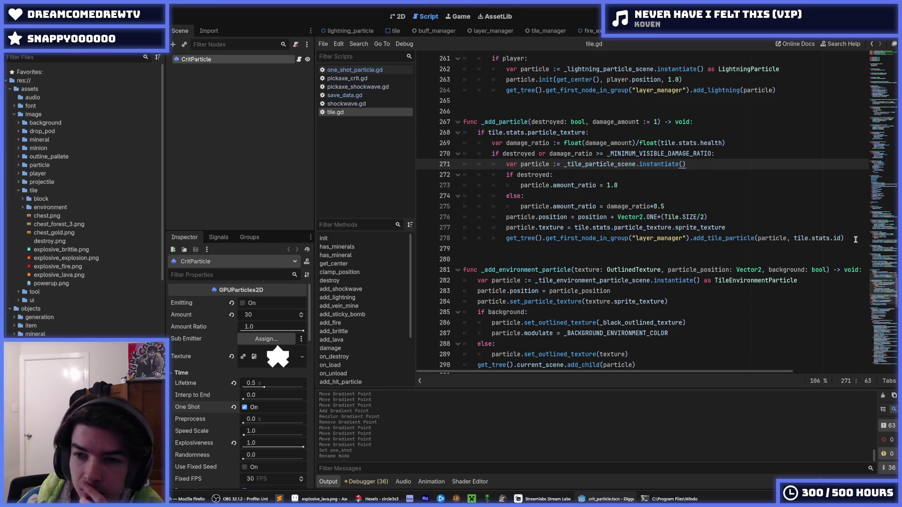
# Step: Select the add_hit_particle function and duplicate it directly below itself
pyautogui.moveTo(854, 240)
pyautogui.mouseDown()
pyautogui.moveTo(564, 216)
pyautogui.moveTo(448, 130)
pyautogui.mouseUp()
pyautogui.scroll(20, 494, 110)
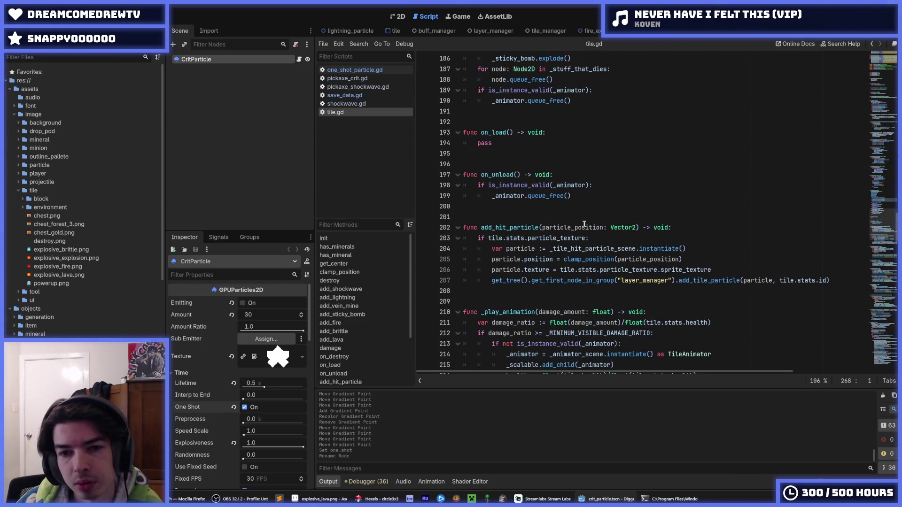
pyautogui.moveTo(831, 279); pyautogui.dragTo(676, 189)
pyautogui.hotkey('ctrl', 'shift', 'd')
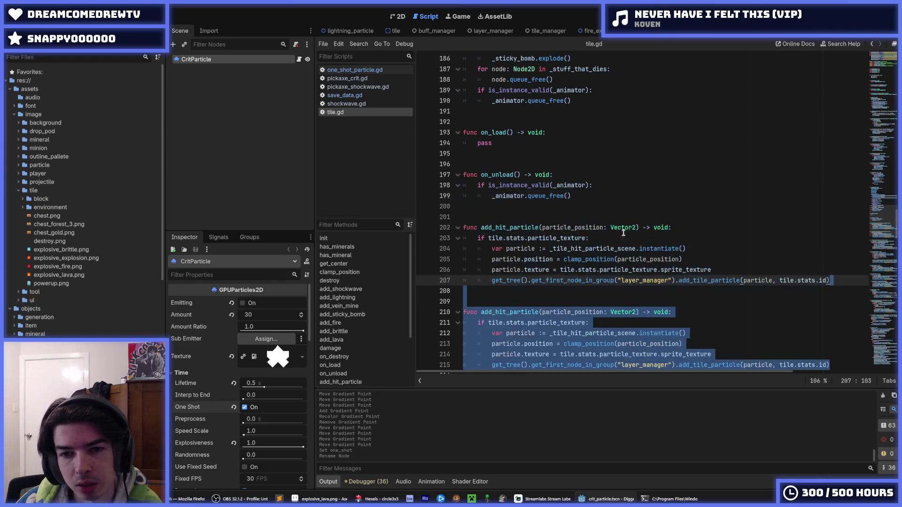
# Step: Paste the _add_particle code into the copied function, using the tile-centre position instead of clamp_position
pyautogui.scroll(-3, 583, 255)
pyautogui.click(583, 255)
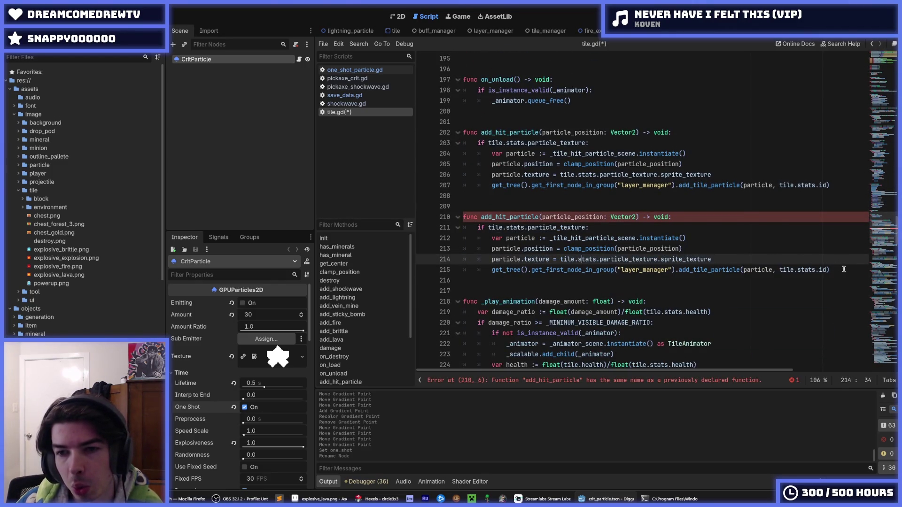
pyautogui.click(708, 216)
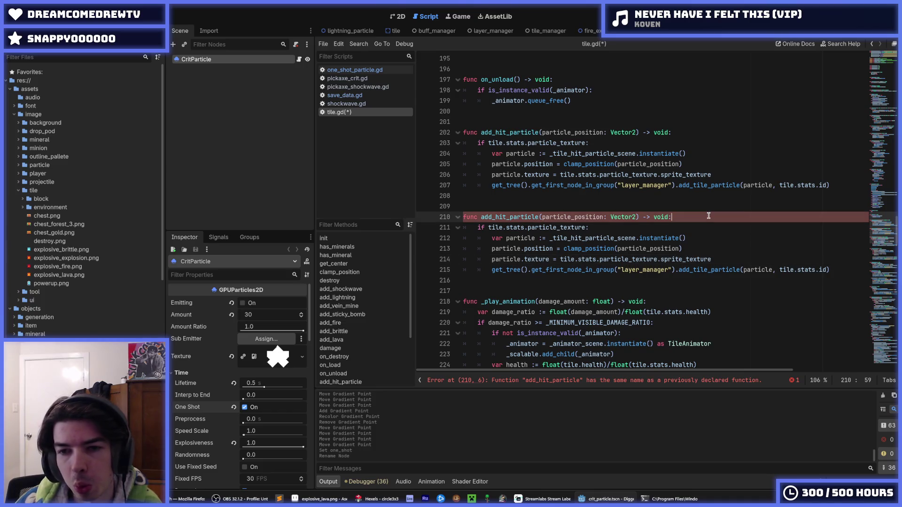
pyautogui.press('Return')
pyautogui.hotkey('ctrl', 'v')
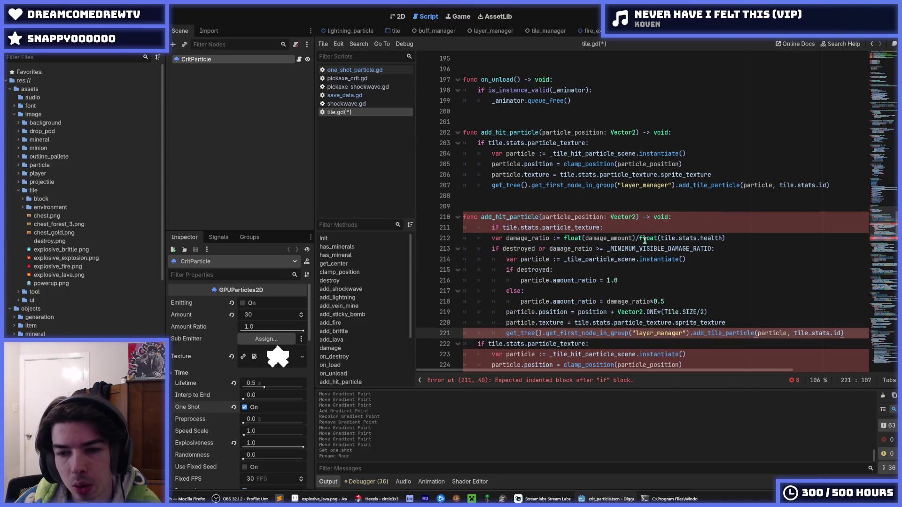
pyautogui.scroll(-2, 584, 257)
pyautogui.moveTo(578, 248); pyautogui.dragTo(715, 245)
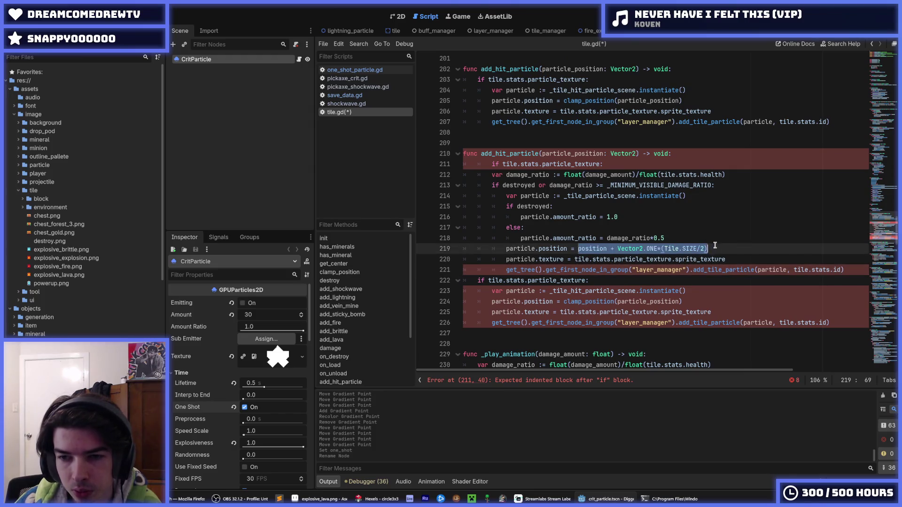
pyautogui.moveTo(697, 301); pyautogui.dragTo(564, 301)
pyautogui.hotkey('ctrl', 'v')
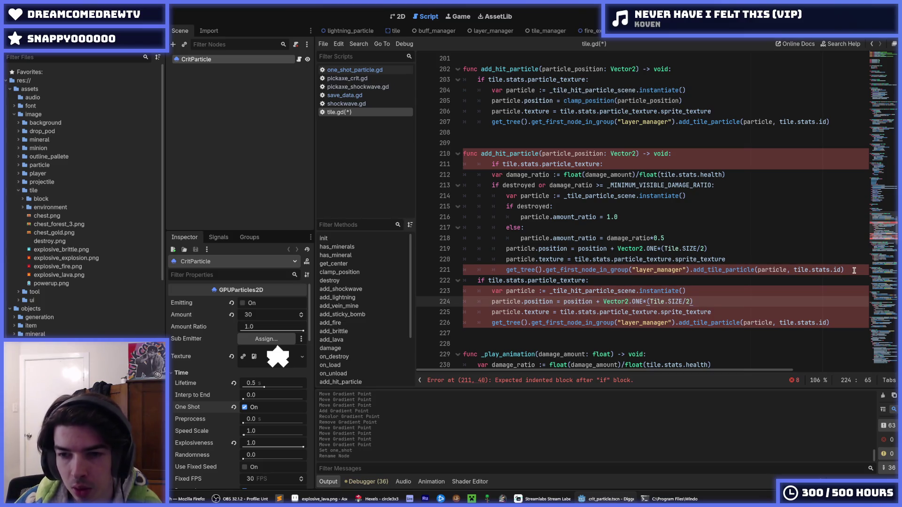
# Step: Remove the leftover _add_particle lines and make the call add_crit_particle without the tile.stats.id argument
pyautogui.moveTo(854, 270)
pyautogui.mouseDown()
pyautogui.moveTo(667, 238)
pyautogui.moveTo(587, 187)
pyautogui.moveTo(437, 165)
pyautogui.mouseUp()
pyautogui.press('Delete')
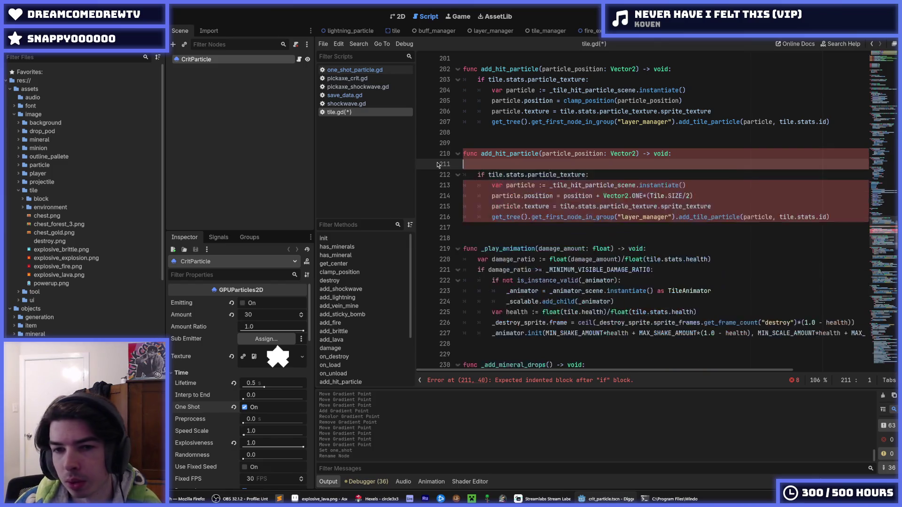
pyautogui.press('Delete')
pyautogui.press('End')
pyautogui.press('Down')
pyautogui.press('Down')
pyautogui.press('Down')
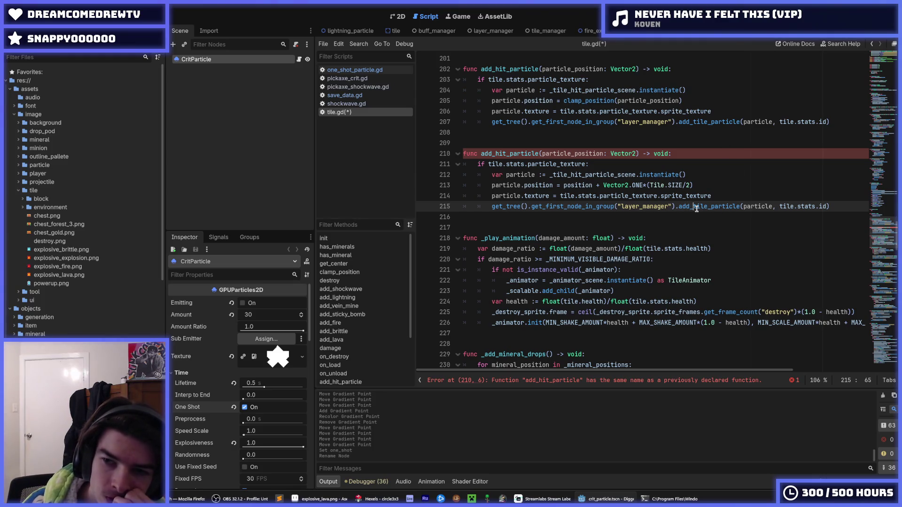
pyautogui.moveTo(701, 208); pyautogui.dragTo(707, 209)
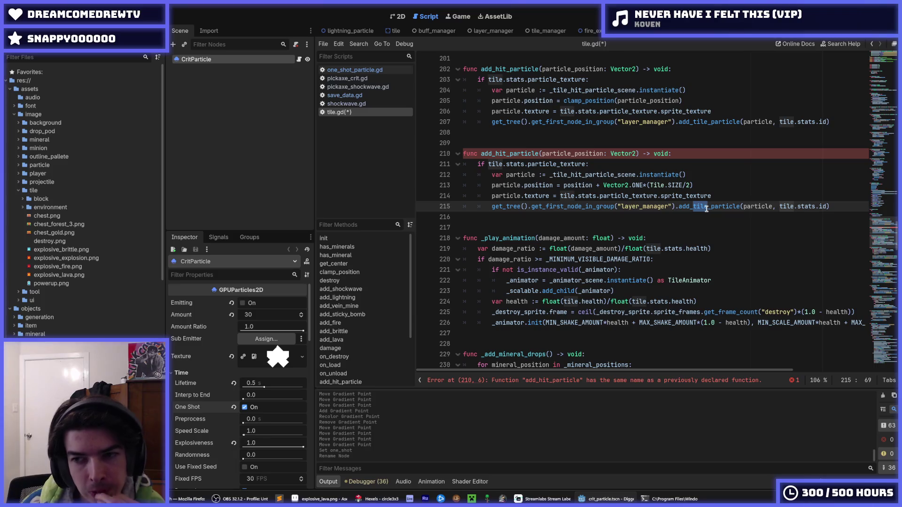
pyautogui.write('crit')
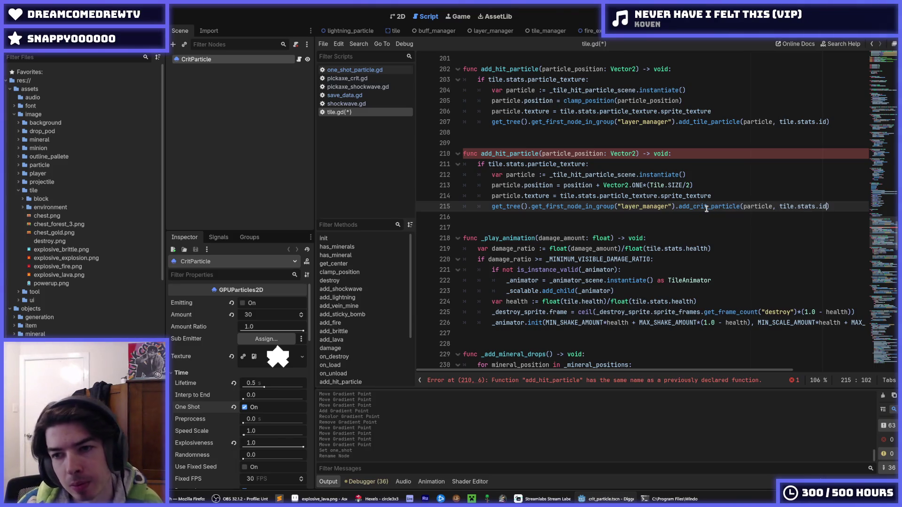
pyautogui.press('BackSpace')
pyautogui.press('BackSpace')
pyautogui.press('BackSpace')
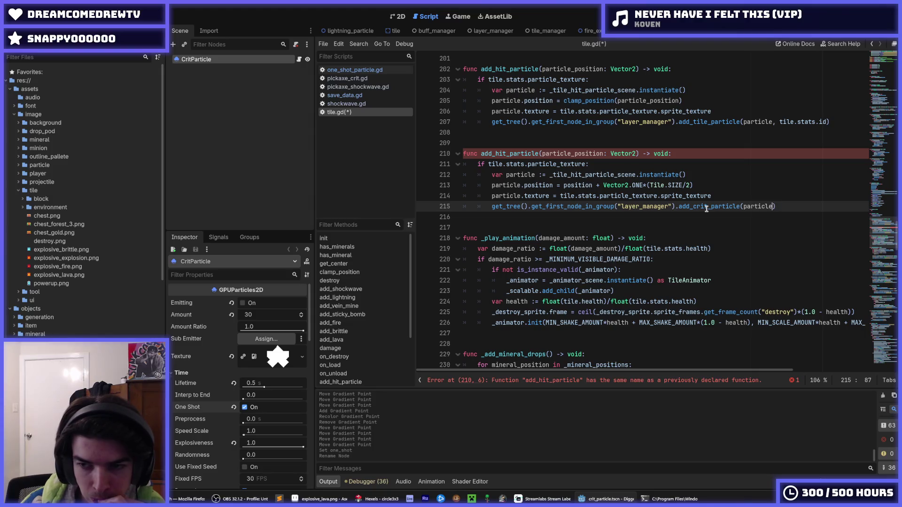
# Step: Add 'crit' to the copied function's name and switch its scene reference to _crit_particle_scene
pyautogui.press('Up')
pyautogui.press('Up')
pyautogui.press('Up')
pyautogui.press('Up')
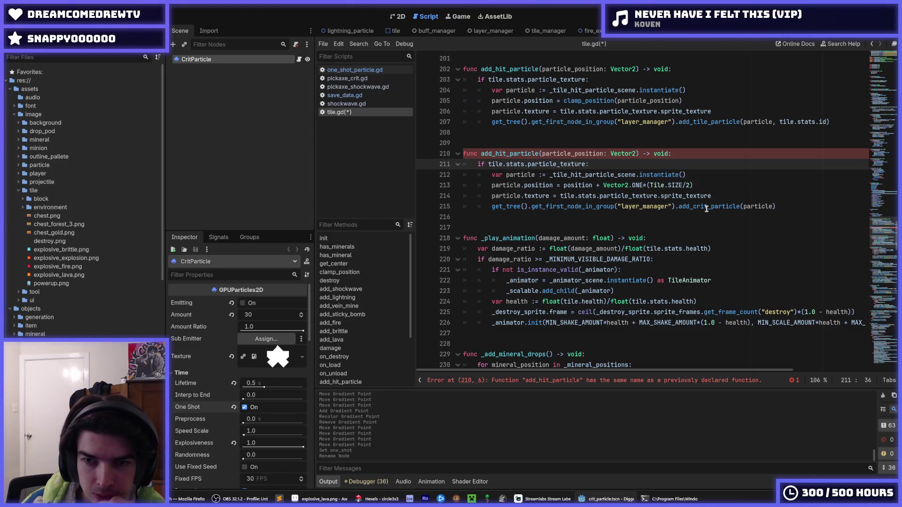
pyautogui.click(505, 153)
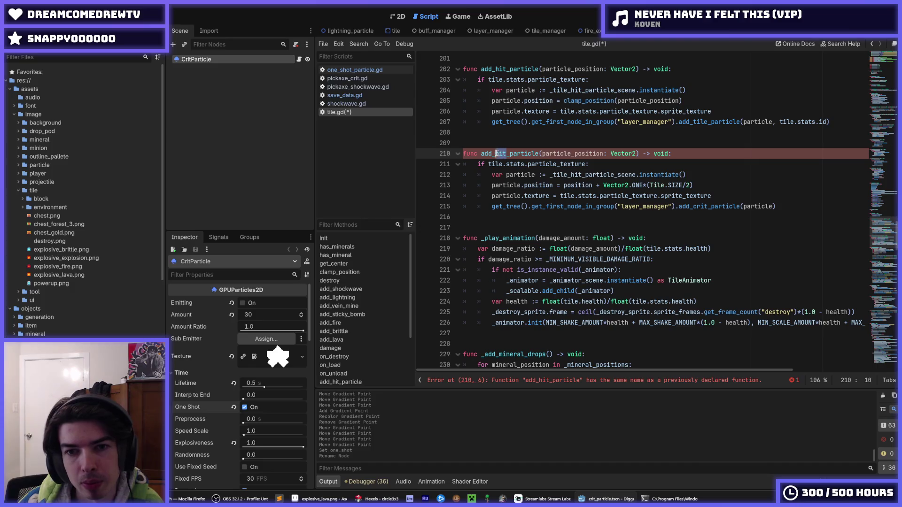
pyautogui.write('crit')
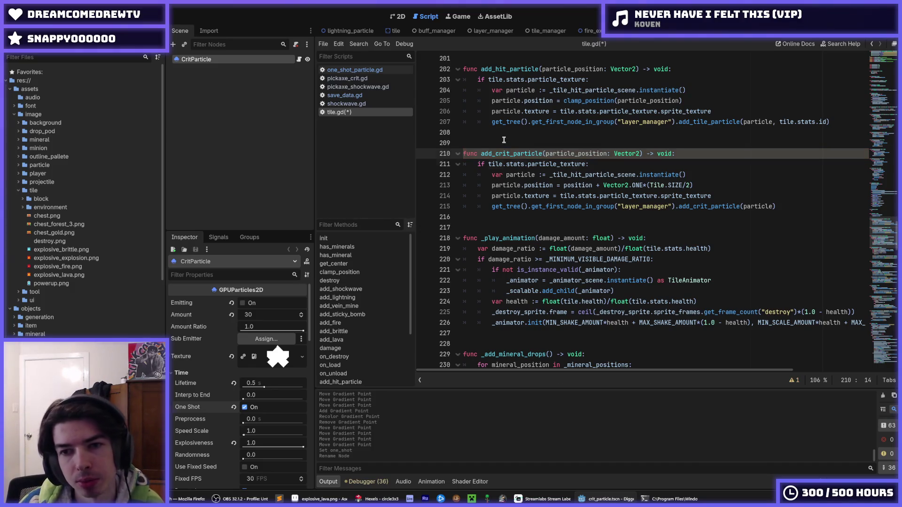
pyautogui.press('Down')
pyautogui.press('Down')
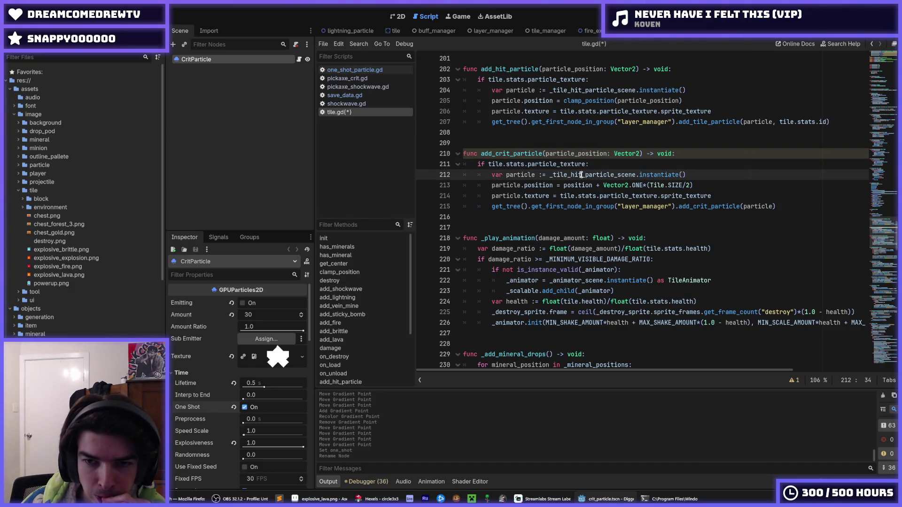
pyautogui.doubleClick(578, 175)
pyautogui.click(578, 174)
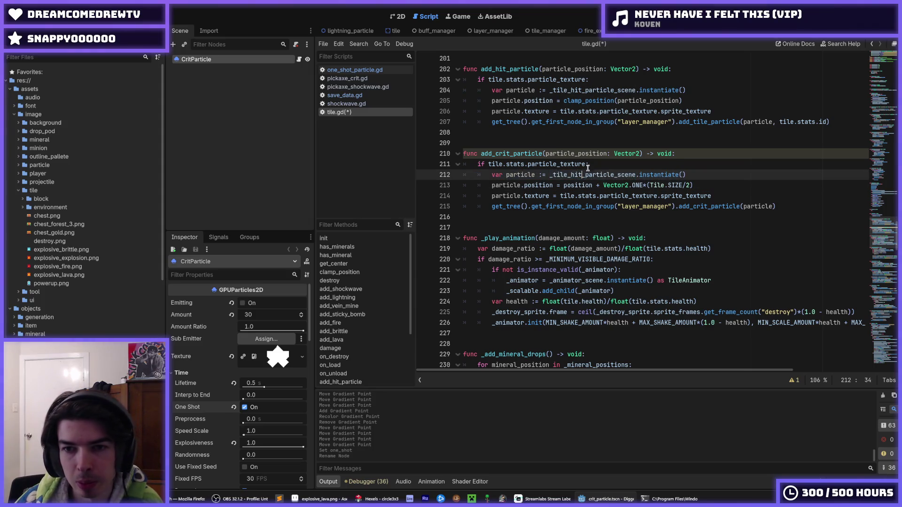
pyautogui.press('BackSpace')
pyautogui.press('BackSpace')
pyautogui.press('BackSpace')
pyautogui.press('BackSpace')
pyautogui.write('crit')
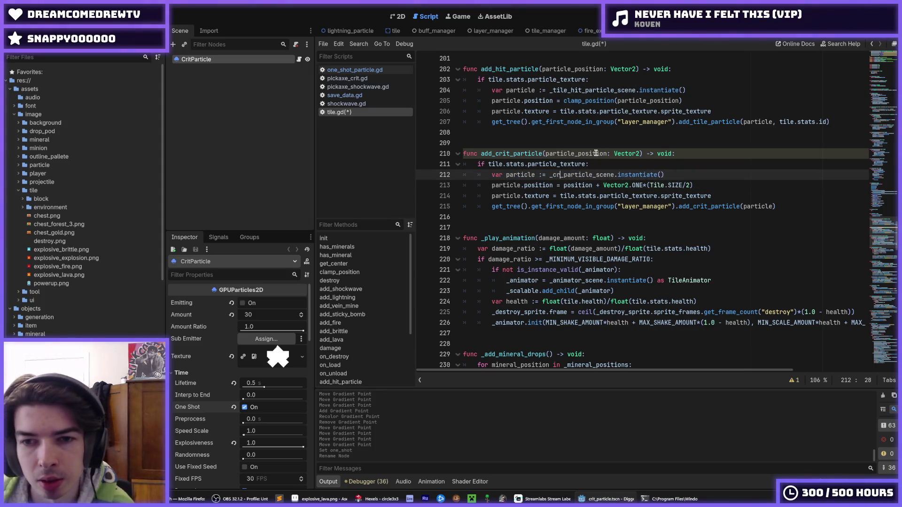
# Step: Delete the particle texture check line and dedent the add_crit_particle body by one level
pyautogui.doubleClick(559, 164)
pyautogui.moveTo(590, 164); pyautogui.dragTo(428, 168)
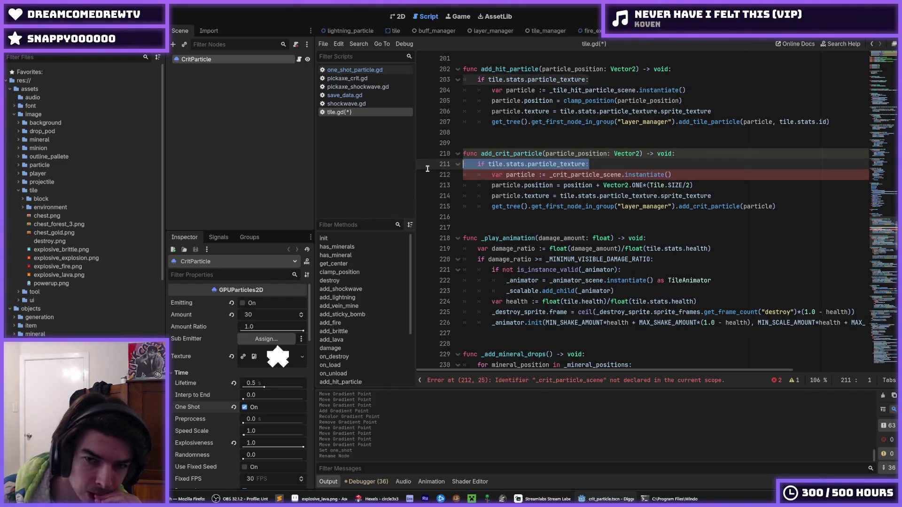
pyautogui.press('BackSpace')
pyautogui.press('BackSpace')
pyautogui.hotkey('shift', 'Down')
pyautogui.hotkey('shift', 'Down')
pyautogui.hotkey('shift', 'Down')
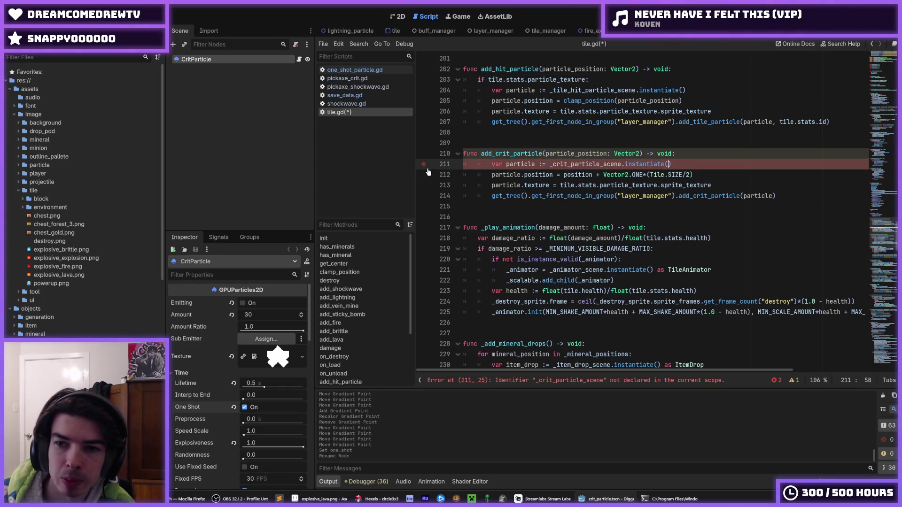
pyautogui.hotkey('shift', 'Down')
pyautogui.hotkey('shift', 'Tab')
pyautogui.press('Up')
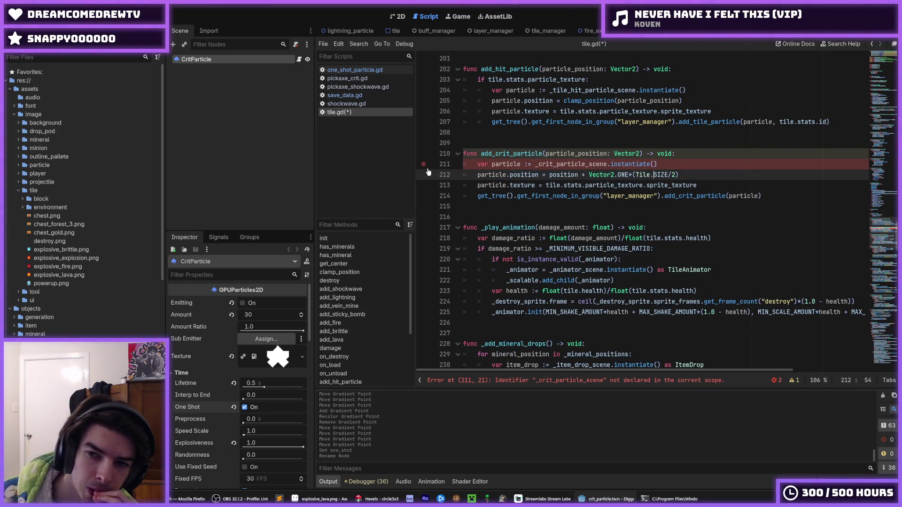
# Step: Copy the _tile_particle_scene preload below the hit particle preload and rename it _crit_particle_scene
pyautogui.doubleClick(557, 165)
pyautogui.moveTo(876, 258)
pyautogui.mouseDown()
pyautogui.moveTo(879, 55)
pyautogui.moveTo(881, 91)
pyautogui.mouseUp()
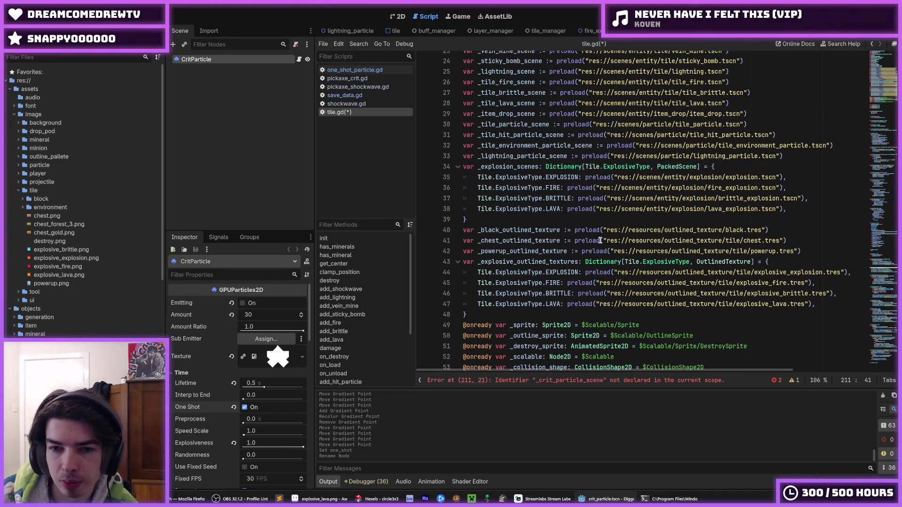
pyautogui.scroll(1, 583, 247)
pyautogui.click(526, 179)
pyautogui.click(526, 156)
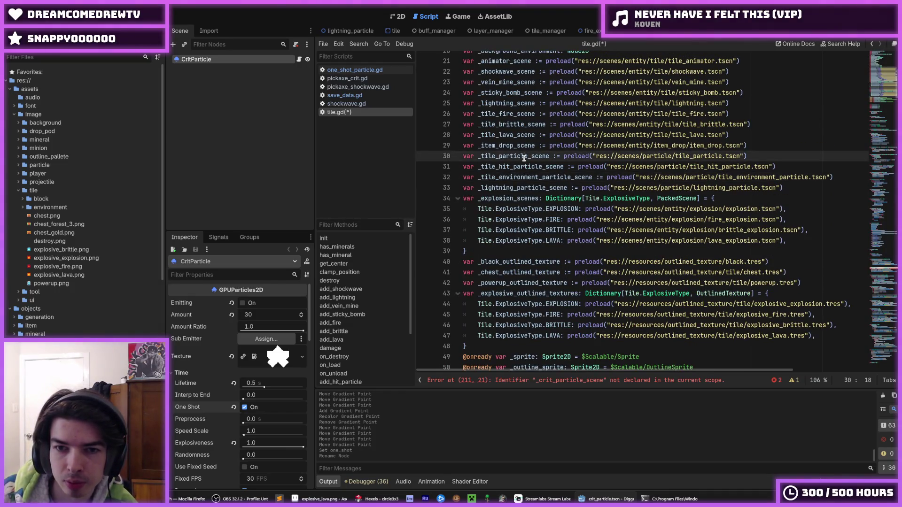
pyautogui.hotkey('ctrl', 'shift', 'd')
pyautogui.hotkey('alt', 'Down')
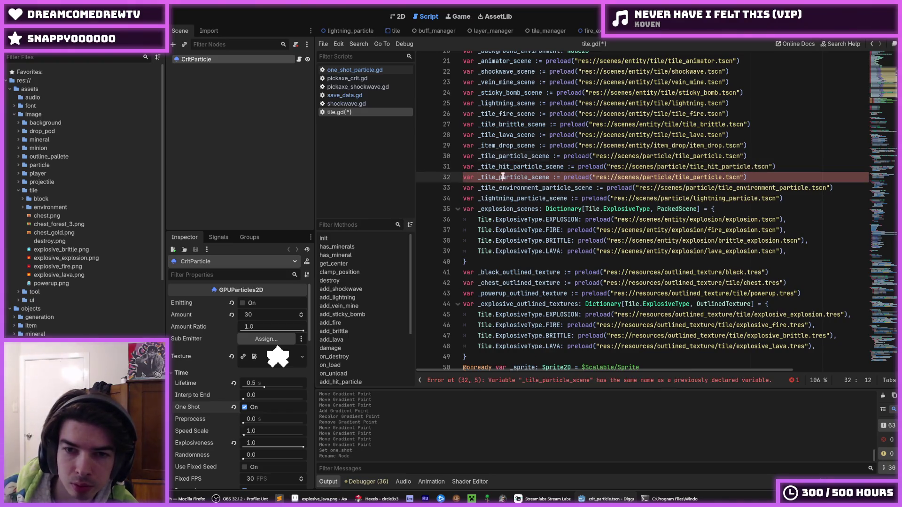
pyautogui.doubleClick(520, 177)
pyautogui.press('Left')
pyautogui.press('Right')
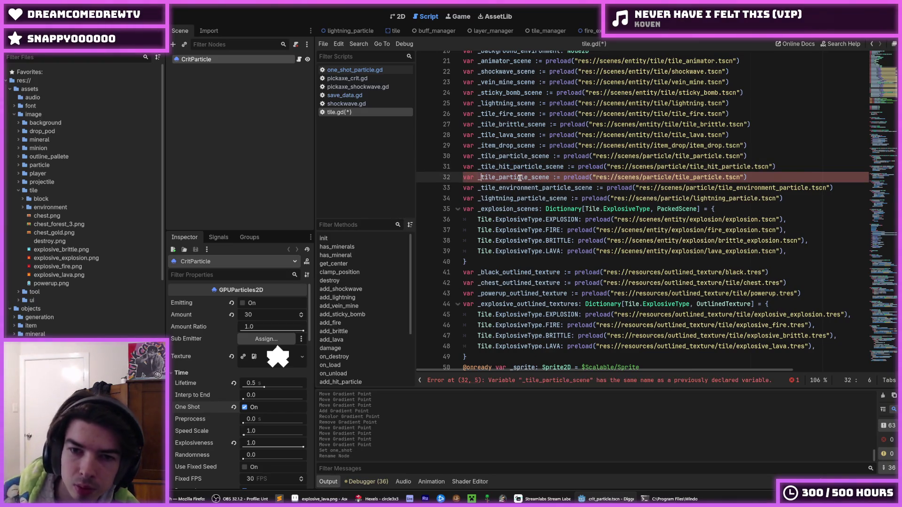
pyautogui.hotkey('shift', 'Right')
pyautogui.hotkey('shift', 'Right')
pyautogui.hotkey('shift', 'Right')
pyautogui.hotkey('shift', 'Left')
pyautogui.hotkey('shift', 'Left')
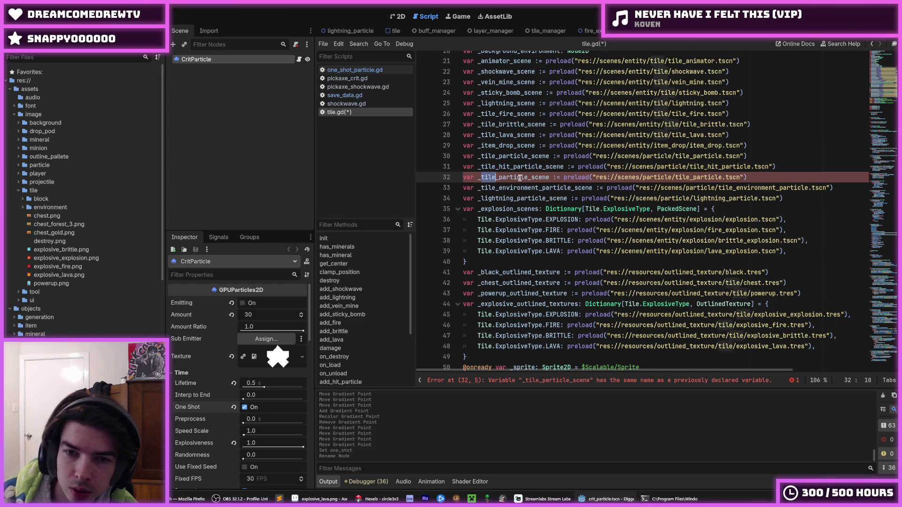
pyautogui.write('crit')
# Step: Point the new preload at crit_particle.tscn and save tile.gd
pyautogui.press('End')
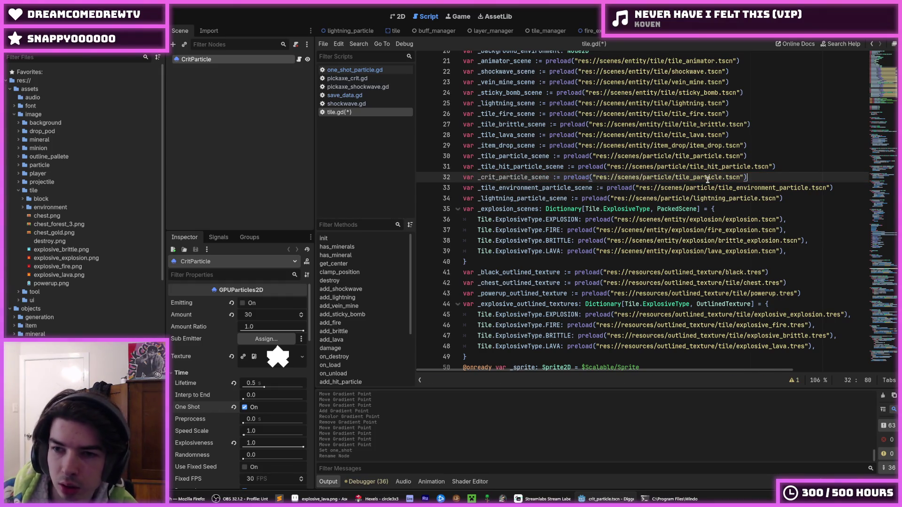
pyautogui.doubleClick(707, 180)
pyautogui.write('crit_p')
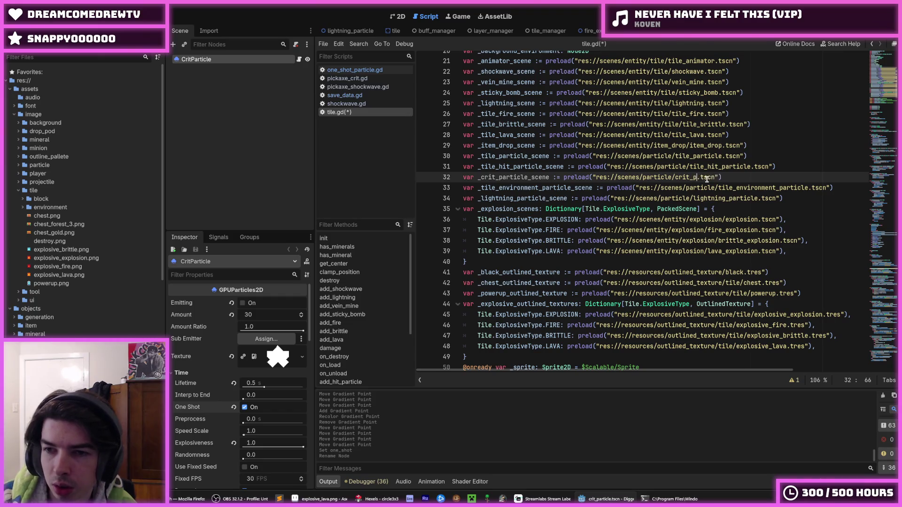
pyautogui.write('article')
pyautogui.hotkey('ctrl', 's')
pyautogui.click(778, 167)
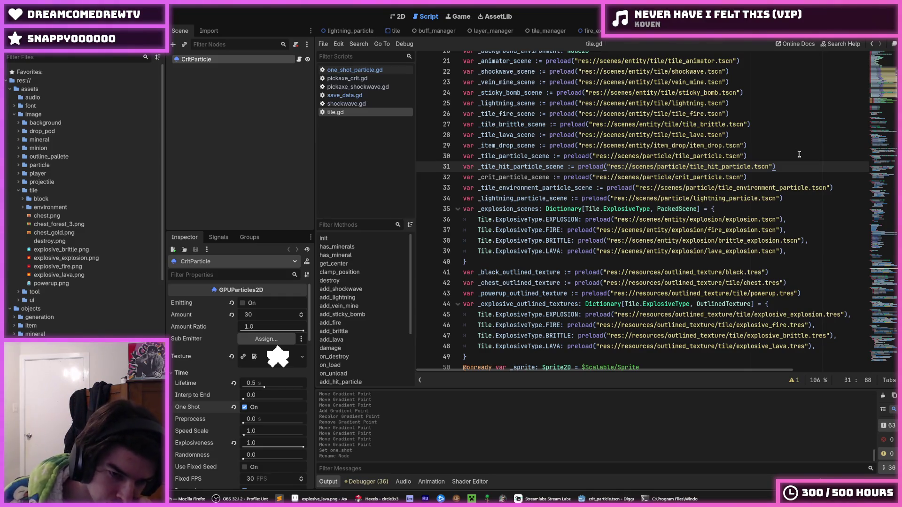
pyautogui.click(737, 208)
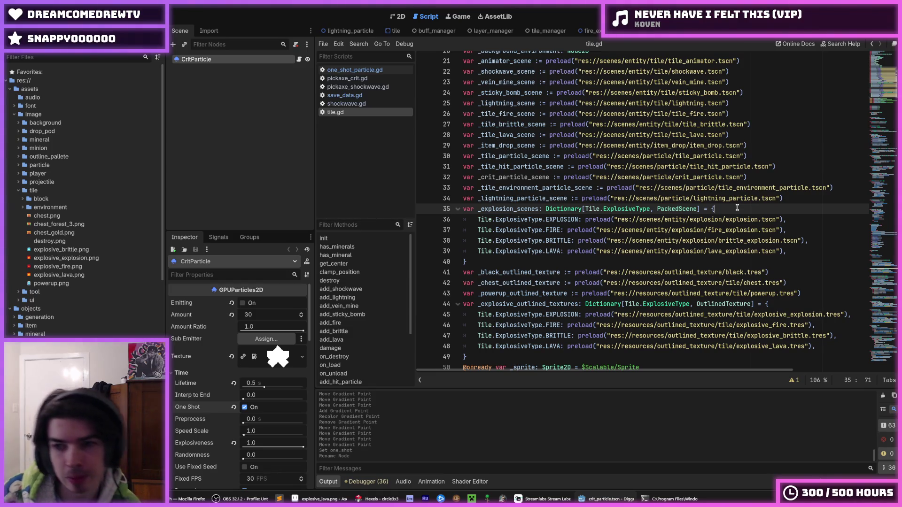
pyautogui.hotkey('ctrl', 's')
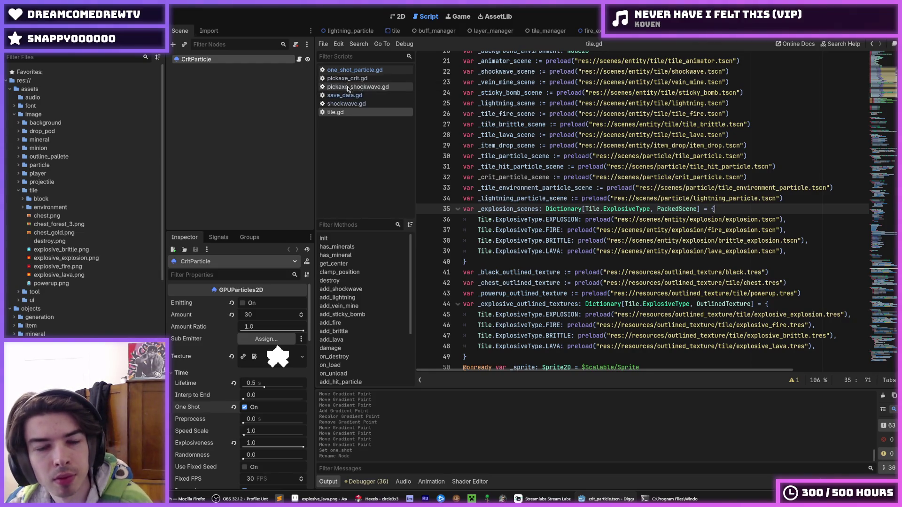
pyautogui.scroll(-10, 116, 274)
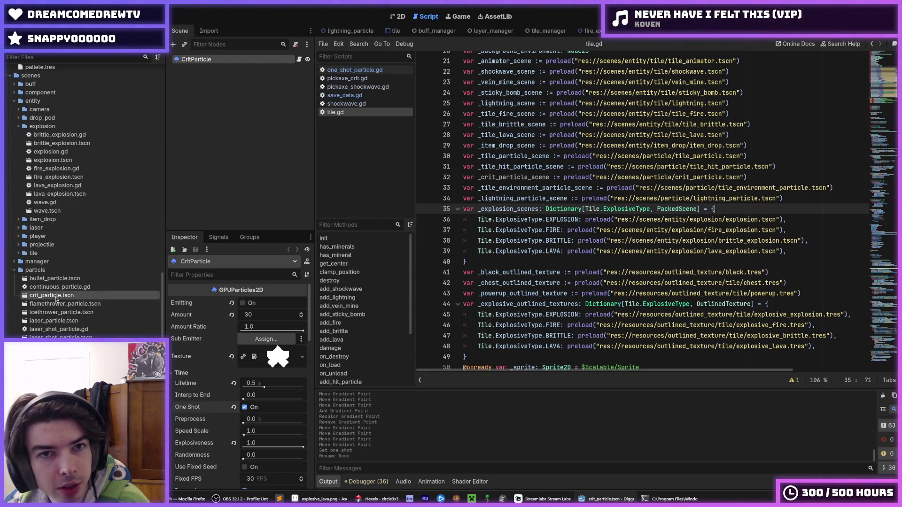
# Step: Duplicate SparkParticleLayer in the layer manager scene and rename the copy CritParticleLayer
pyautogui.click(492, 31)
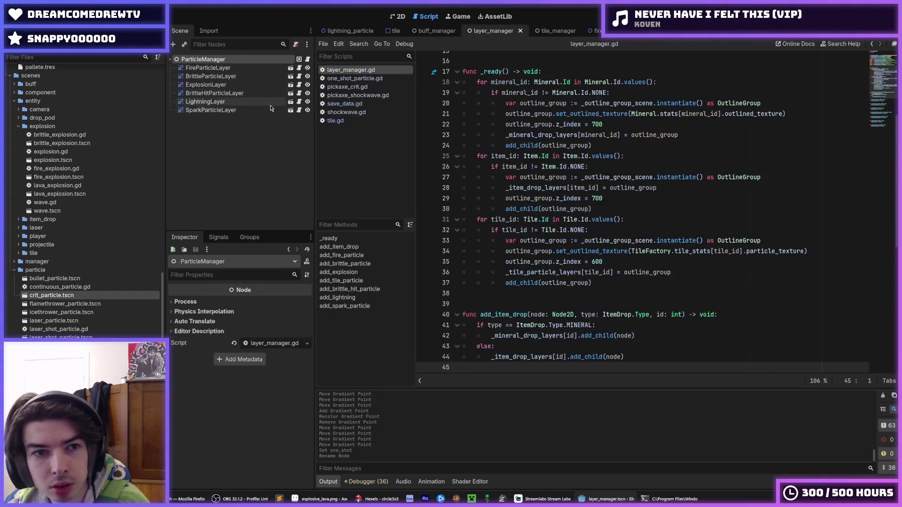
pyautogui.click(235, 110)
pyautogui.hotkey('ctrl', 'd')
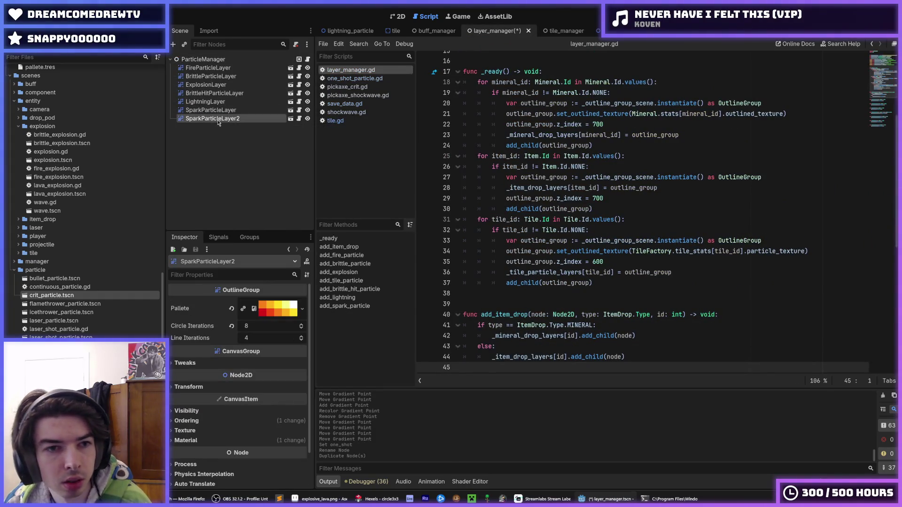
pyautogui.press('F2')
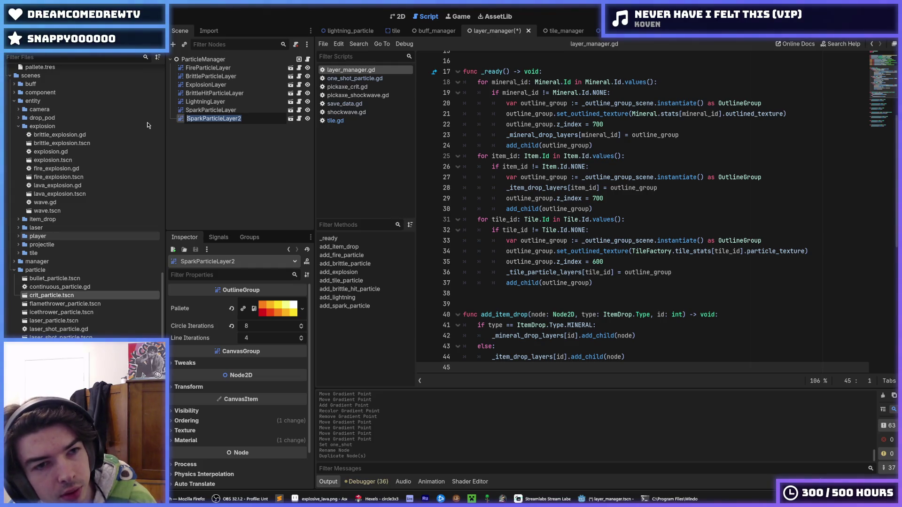
pyautogui.write('Crit')
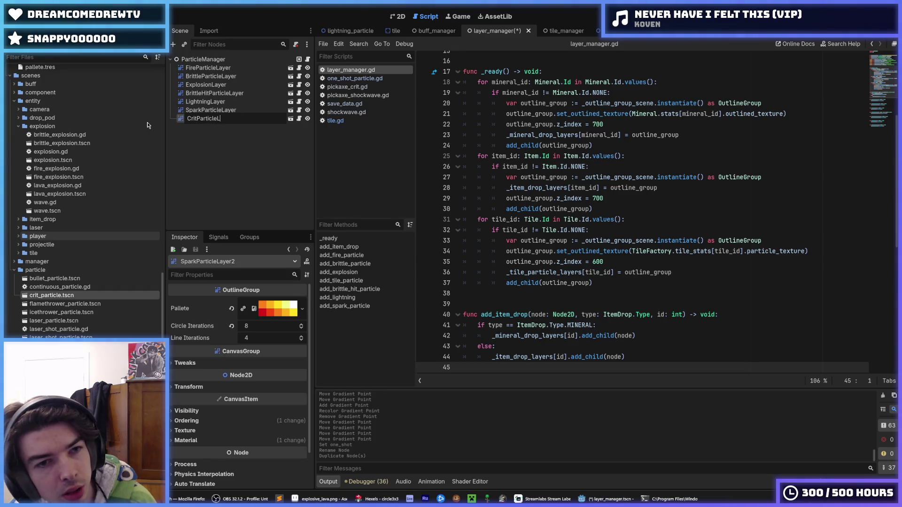
pyautogui.press('Return')
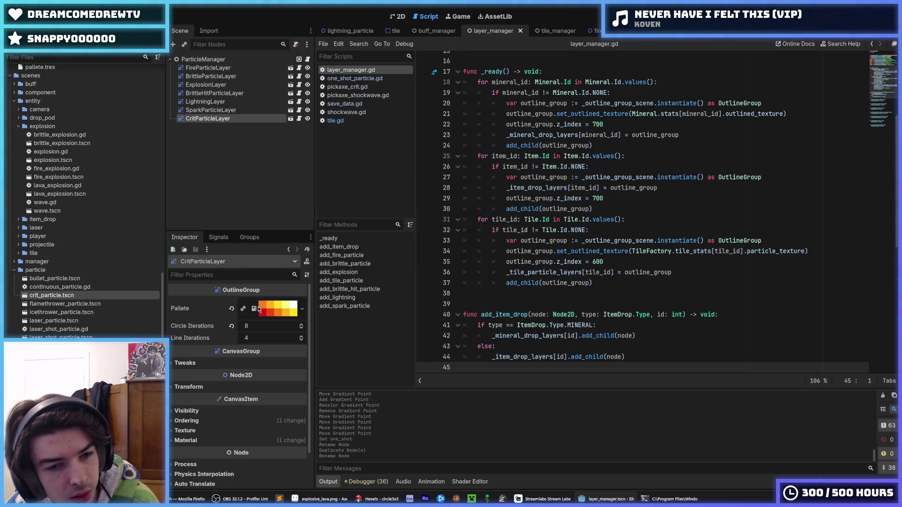
# Step: Test-run the game, dig once to the left, and stop it
pyautogui.press('F5')
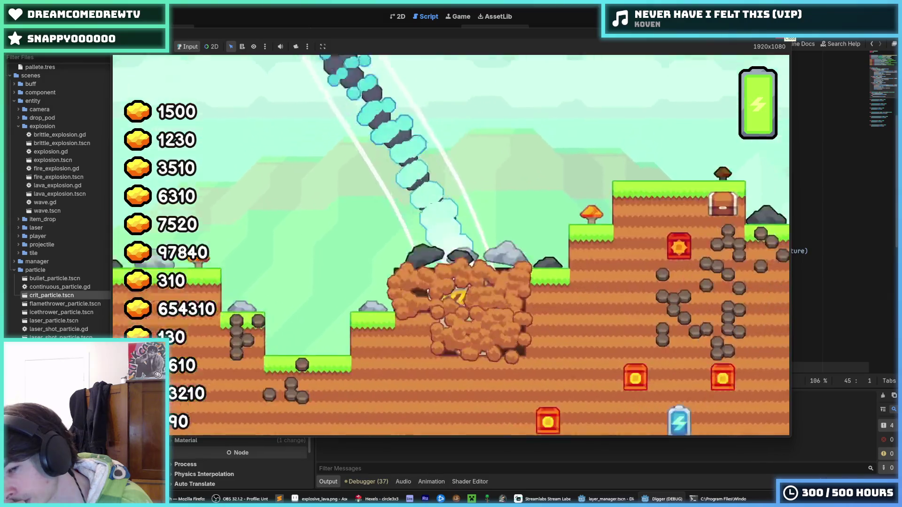
pyautogui.press('a')
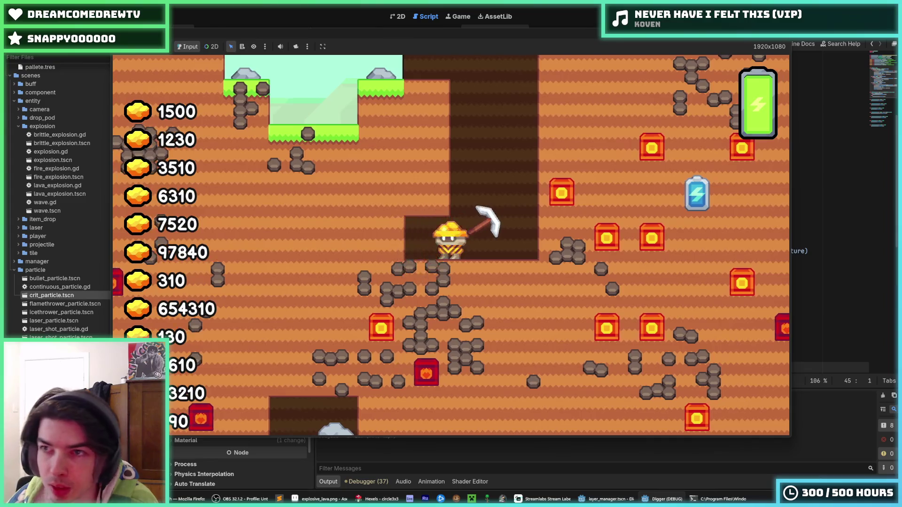
pyautogui.press('F8')
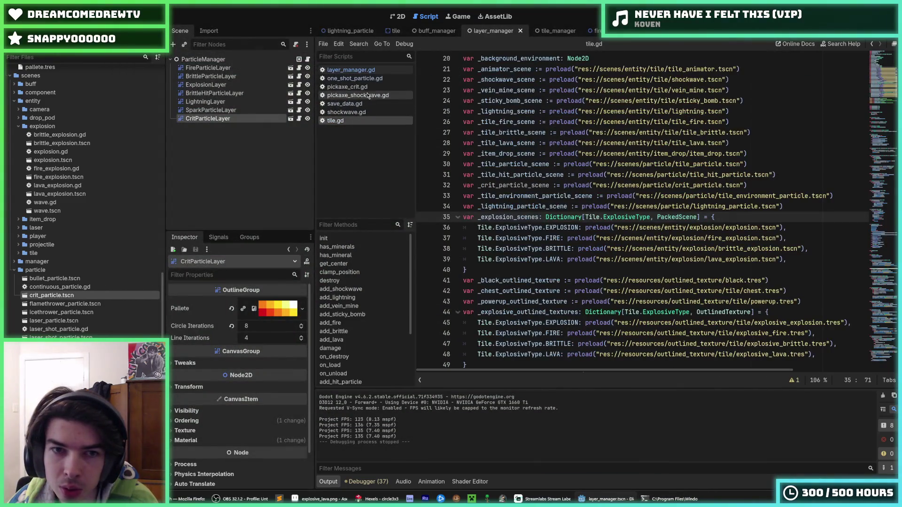
# Step: Add a tile_entity.add_crit_particle() call on a new line under the crit check in pickaxe_crit.gd
pyautogui.click(379, 87)
pyautogui.click(605, 165)
pyautogui.press('Return')
pyautogui.write('tity.')
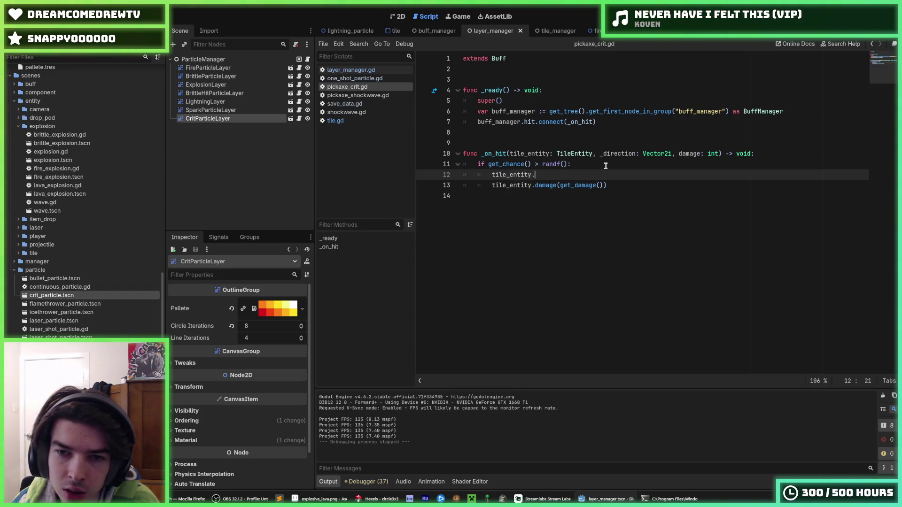
pyautogui.write('add_crit_')
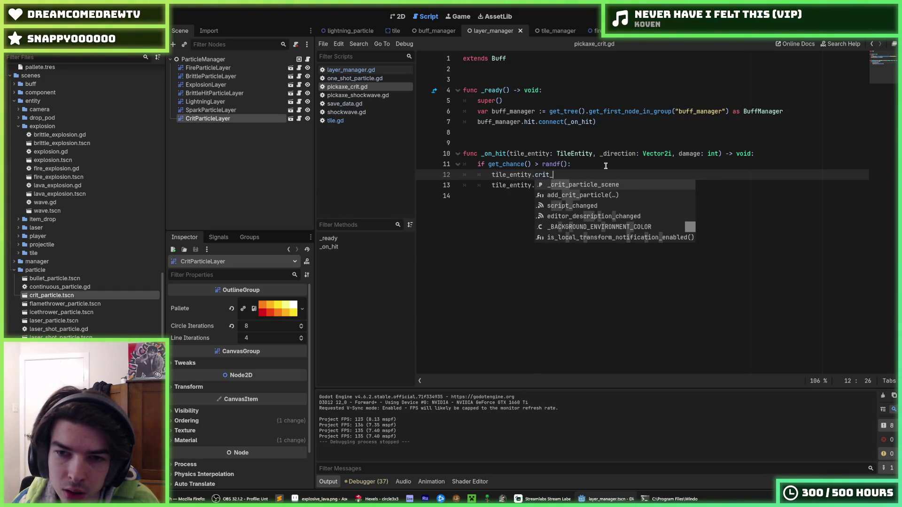
pyautogui.write('part')
pyautogui.press('Down')
pyautogui.press('Return')
pyautogui.click(605, 166)
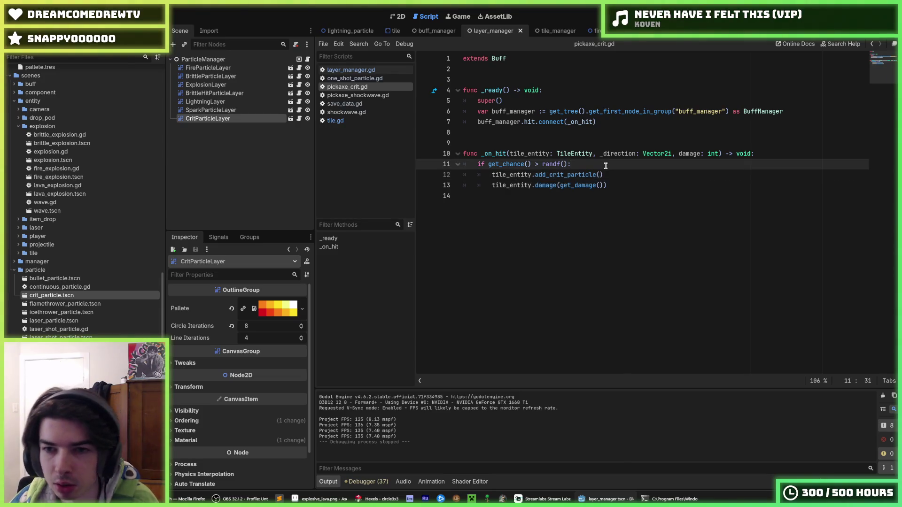
pyautogui.click(600, 175)
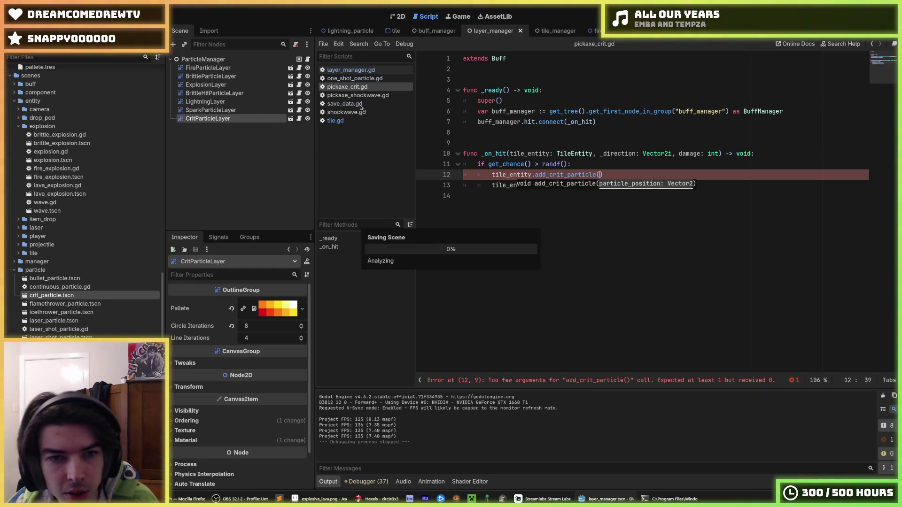
# Step: Delete the particle_position parameter from add_crit_particle in tile.gd, then run the game
pyautogui.keyDown('ctrl'); pyautogui.click(578, 174); pyautogui.keyUp('ctrl')
pyautogui.scroll(-5, 571, 220)
pyautogui.scroll(-20, 571, 221)
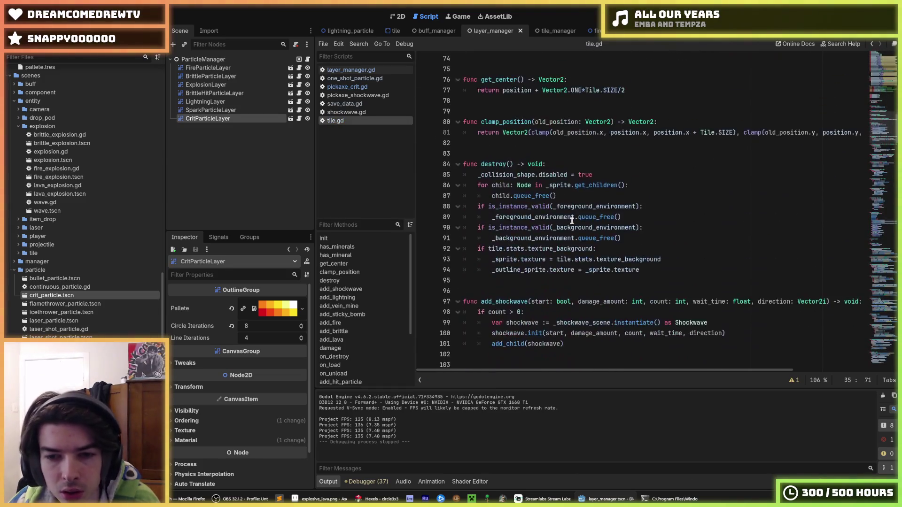
pyautogui.scroll(-20, 571, 221)
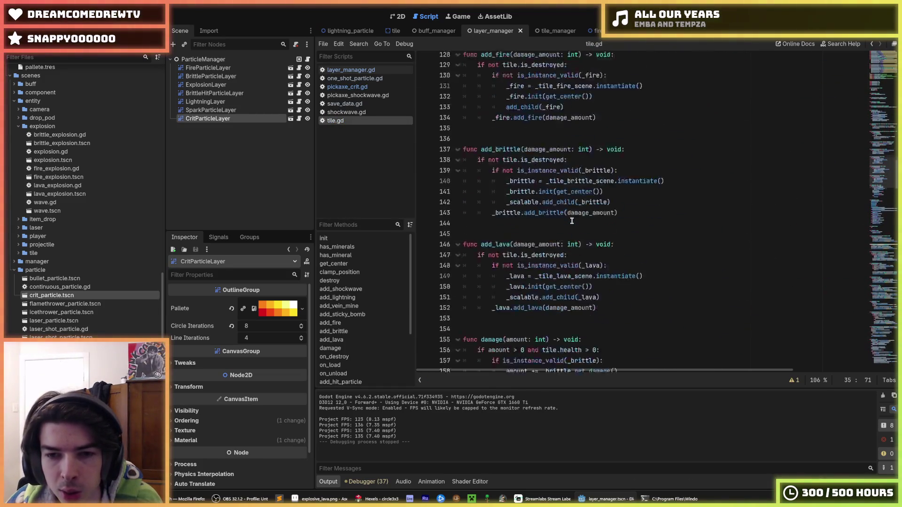
pyautogui.scroll(-5, 572, 221)
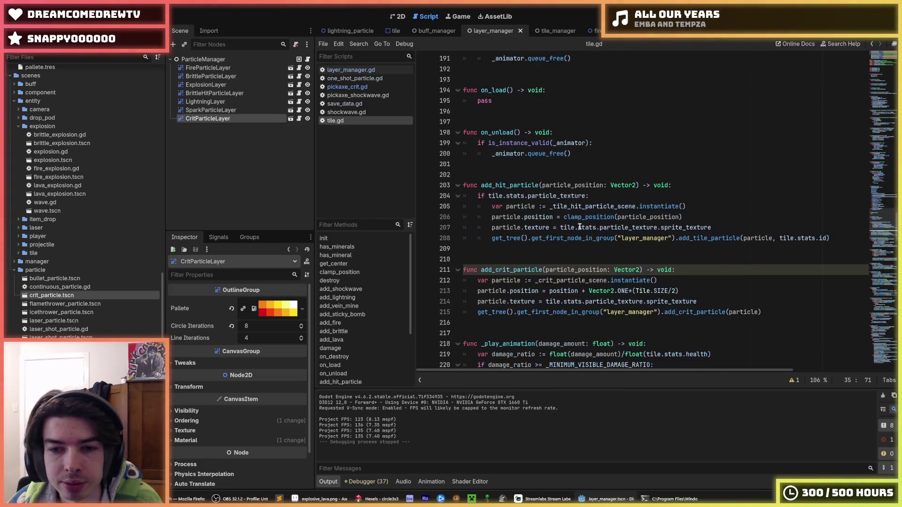
pyautogui.doubleClick(569, 175)
pyautogui.press('Delete')
pyautogui.press('Delete')
pyautogui.press('Delete')
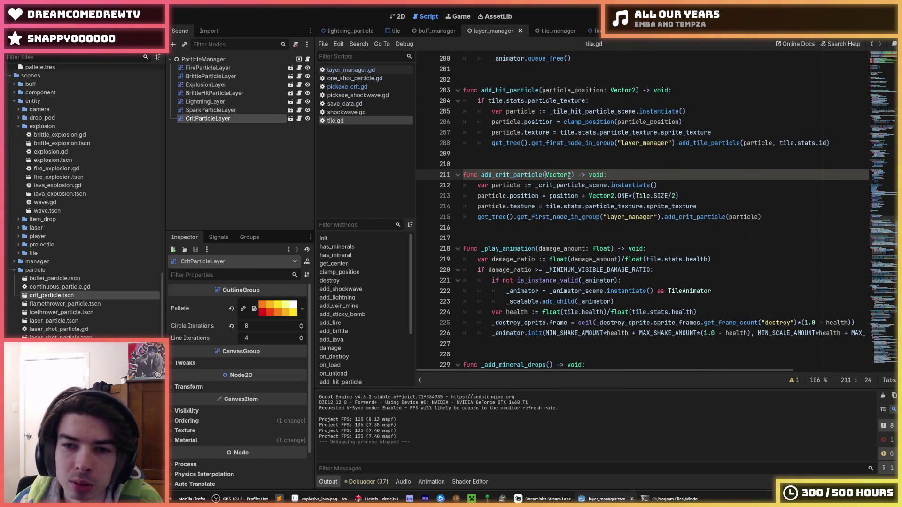
pyautogui.press('F5')
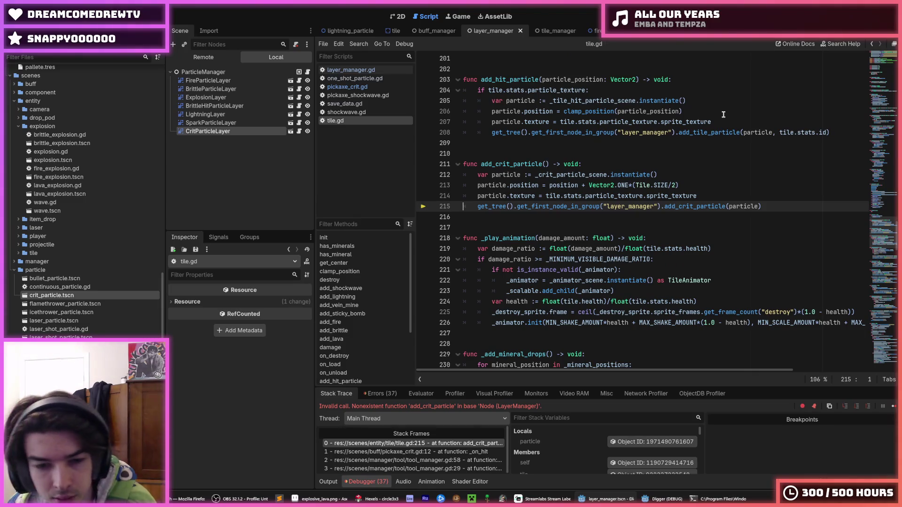
# Step: Duplicate add_spark_particle in layer_manager.gd as add_crit_particle and stop the crashed game
pyautogui.doubleClick(678, 207)
pyautogui.keyDown('ctrl'); pyautogui.click(678, 207); pyautogui.keyUp('ctrl')
pyautogui.click(367, 70)
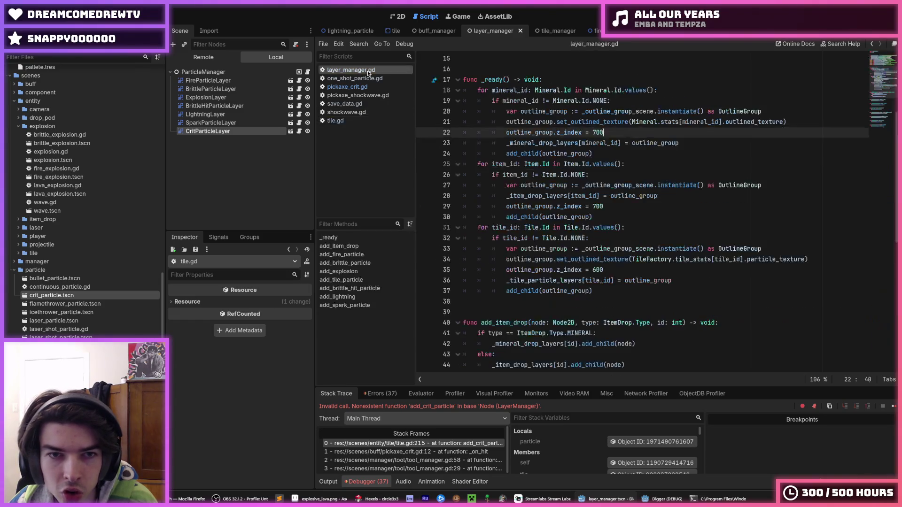
pyautogui.scroll(-10, 547, 249)
pyautogui.moveTo(632, 345); pyautogui.dragTo(641, 306)
pyautogui.hotkey('ctrl', 'shift', 'd')
pyautogui.click(518, 344)
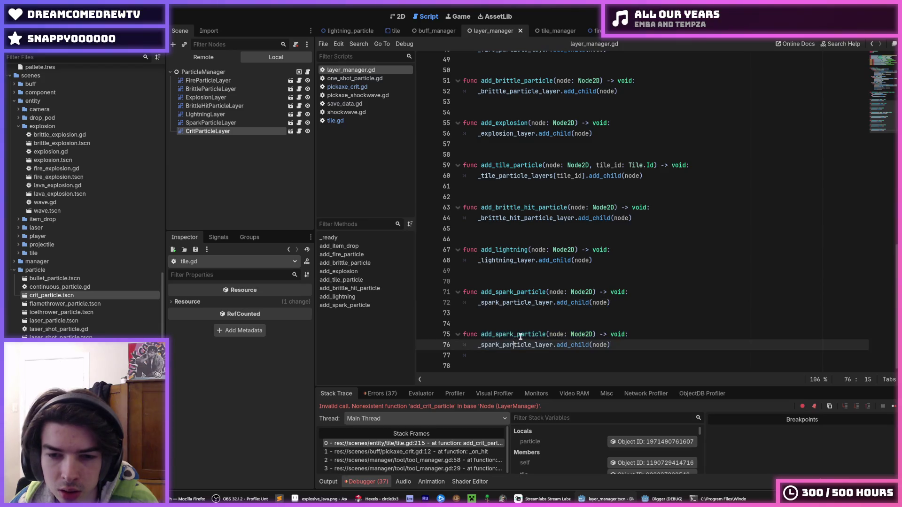
pyautogui.moveTo(513, 345); pyautogui.dragTo(498, 345)
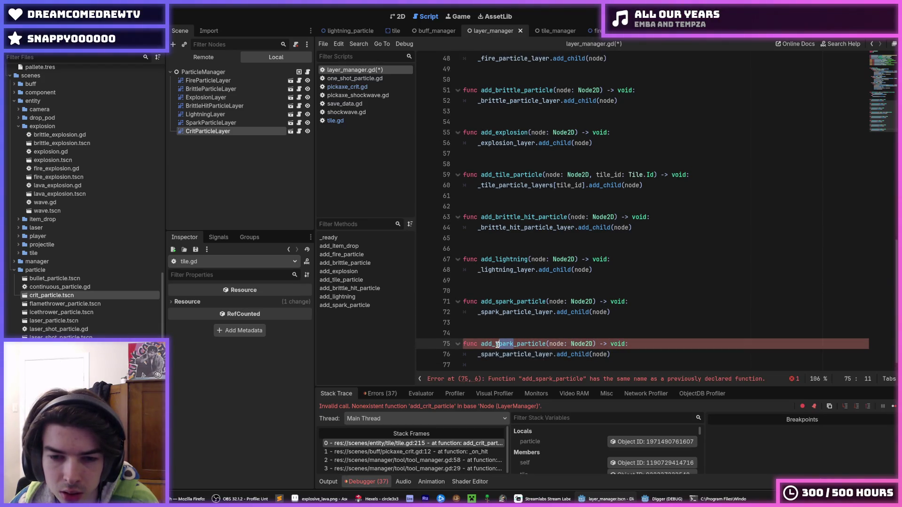
pyautogui.hotkey('ctrl', 'd')
pyautogui.write('crit')
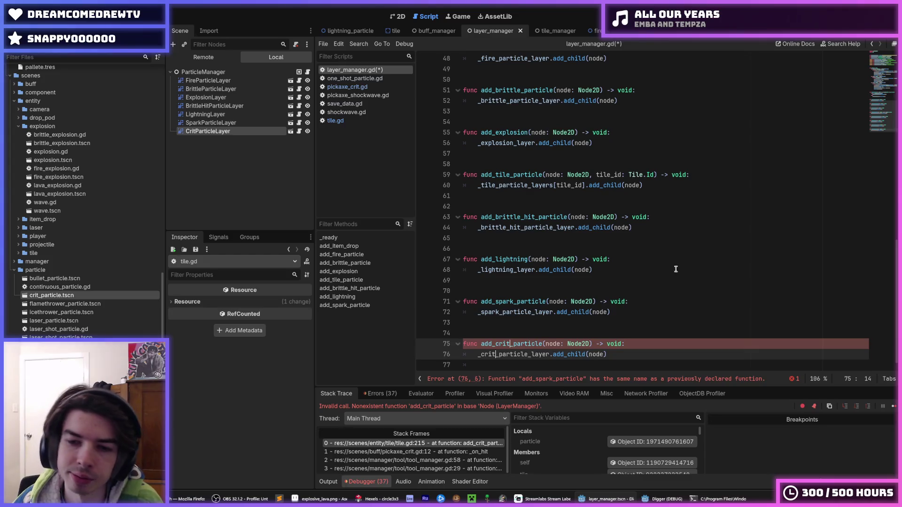
pyautogui.click(675, 261)
pyautogui.click(790, 17)
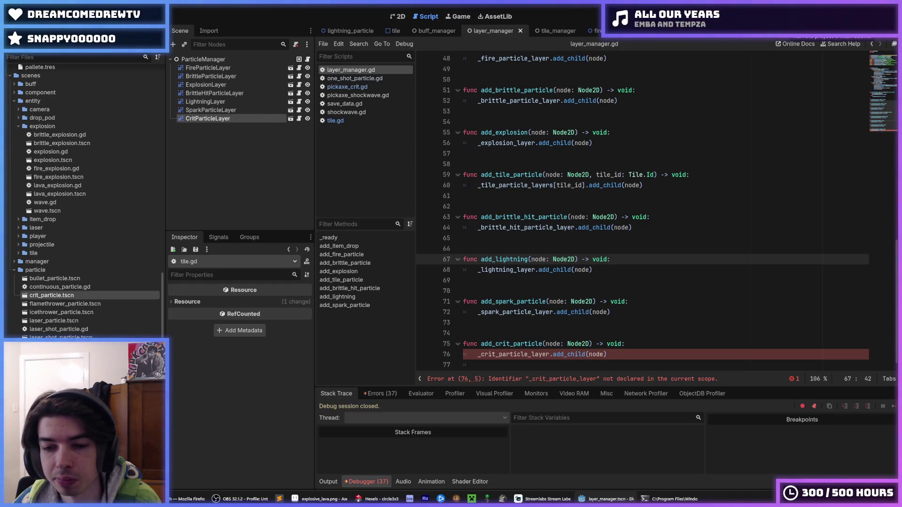
# Step: Add a _crit_particle_layer declaration bound to $CritParticleLayer, then save and run the game
pyautogui.scroll(15, 612, 174)
pyautogui.click(565, 196)
pyautogui.hotkey('ctrl', 'shift', 'd')
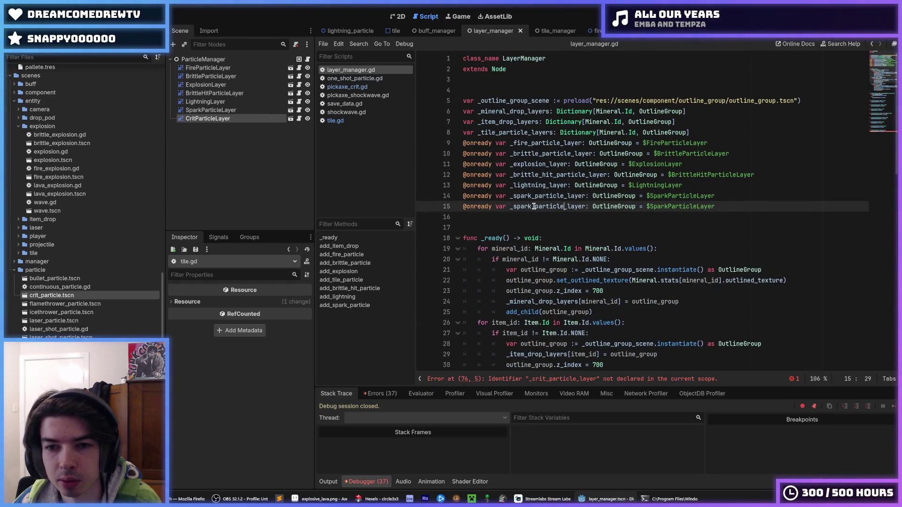
pyautogui.moveTo(531, 207); pyautogui.dragTo(513, 207)
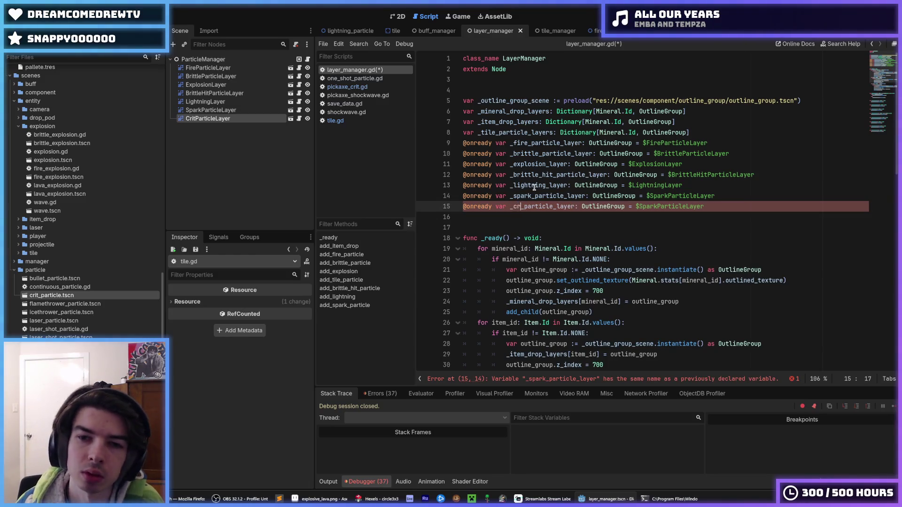
pyautogui.write('crit')
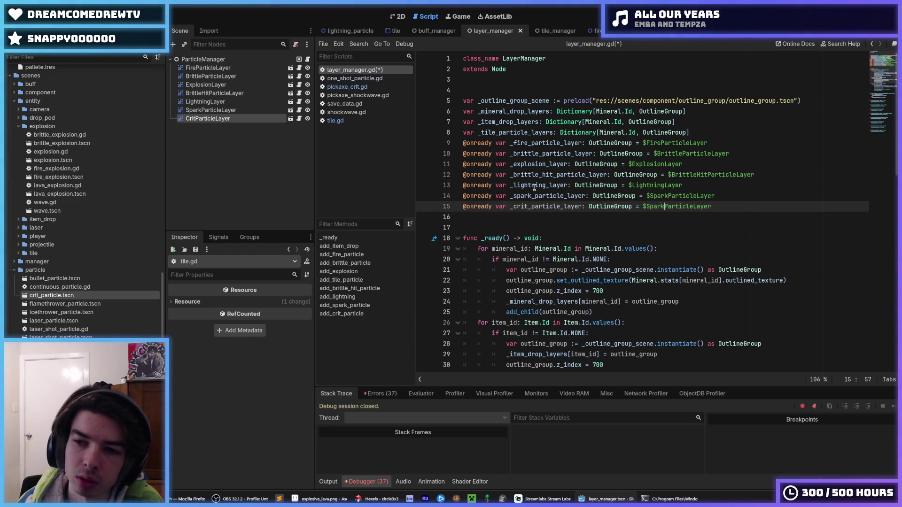
pyautogui.press('BackSpace')
pyautogui.press('BackSpace')
pyautogui.press('BackSpace')
pyautogui.write('Crit')
pyautogui.click(753, 134)
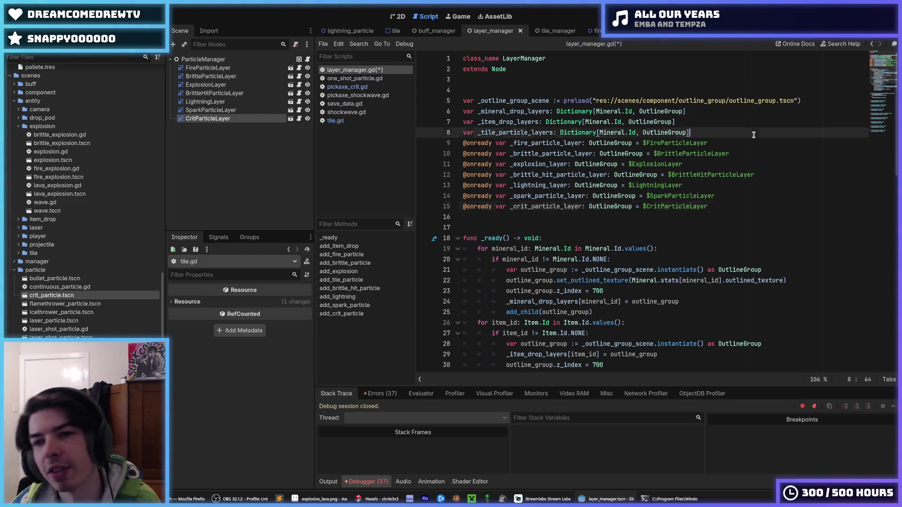
pyautogui.press('F5')
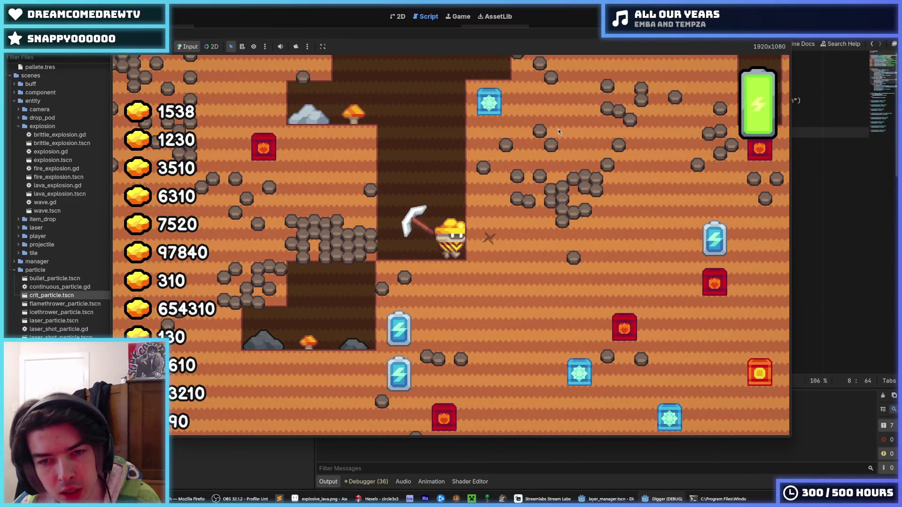
# Step: Stop the game and delete the particle texture assignment from add_crit_particle in tile.gd
pyautogui.press('Right')
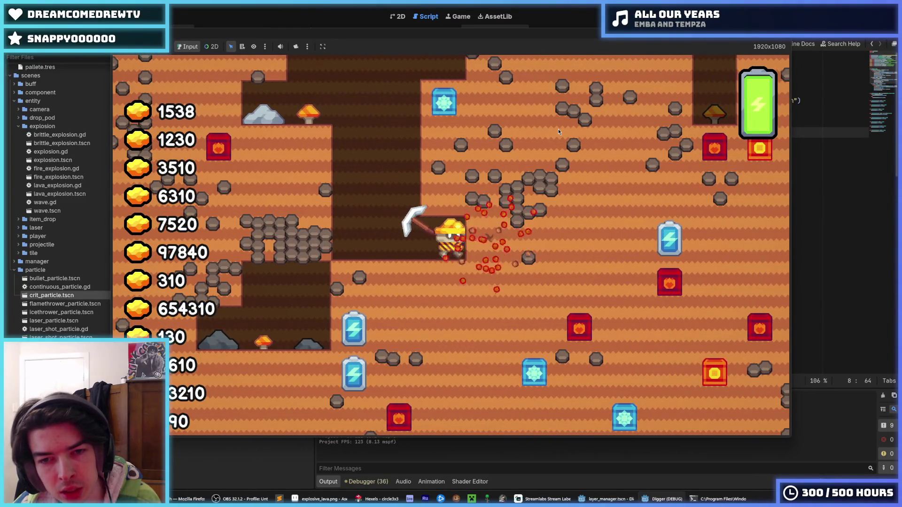
pyautogui.press('F8')
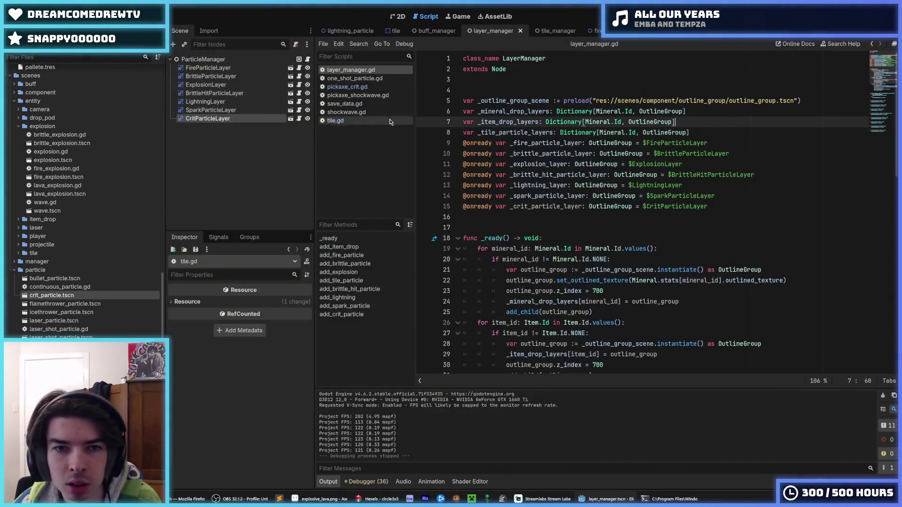
pyautogui.click(348, 86)
pyautogui.click(340, 122)
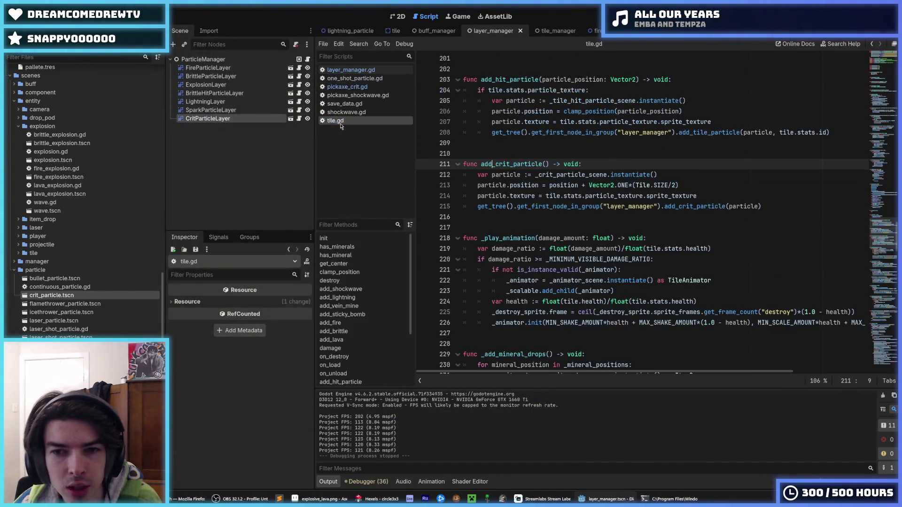
pyautogui.click(689, 188)
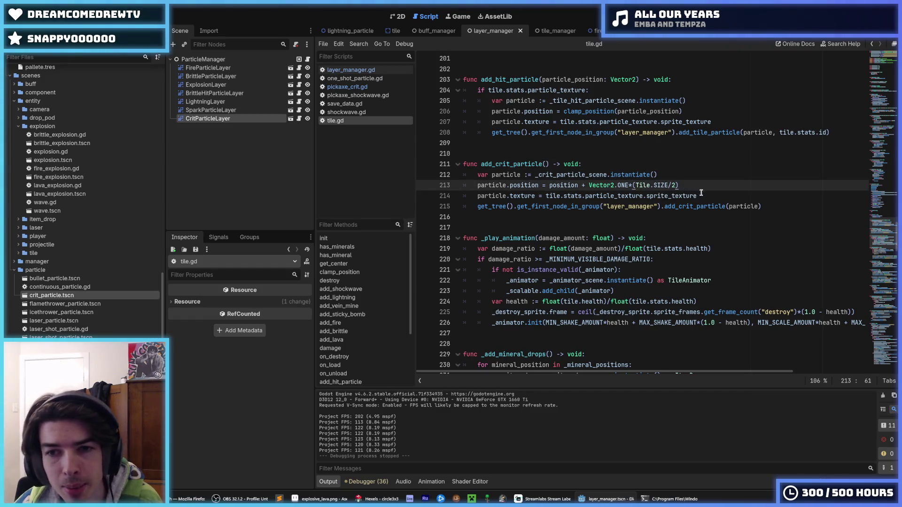
pyautogui.click(701, 193)
pyautogui.doubleClick(588, 174)
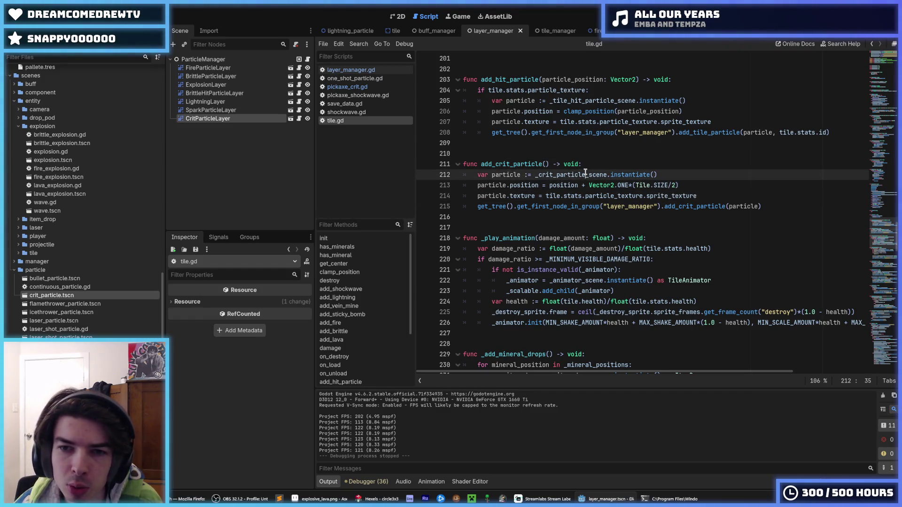
pyautogui.click(704, 194)
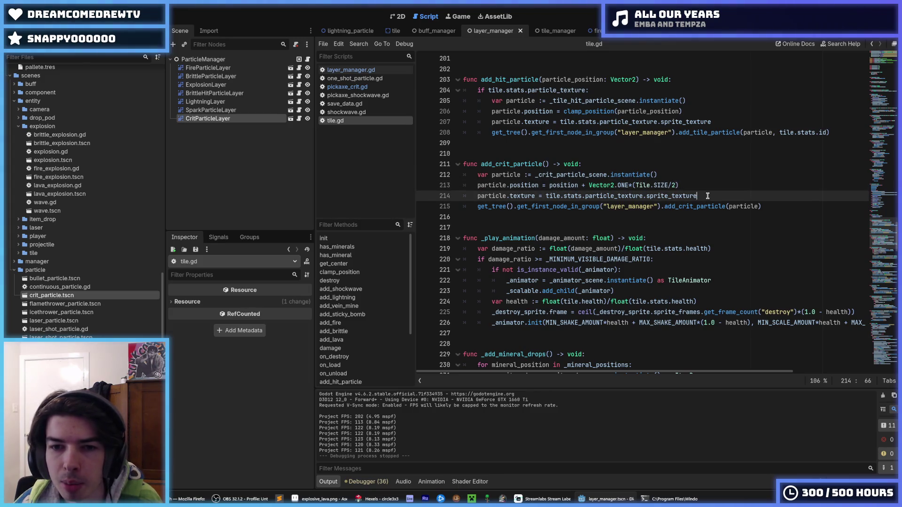
pyautogui.moveTo(699, 195); pyautogui.dragTo(439, 197)
pyautogui.press('BackSpace')
pyautogui.press('BackSpace')
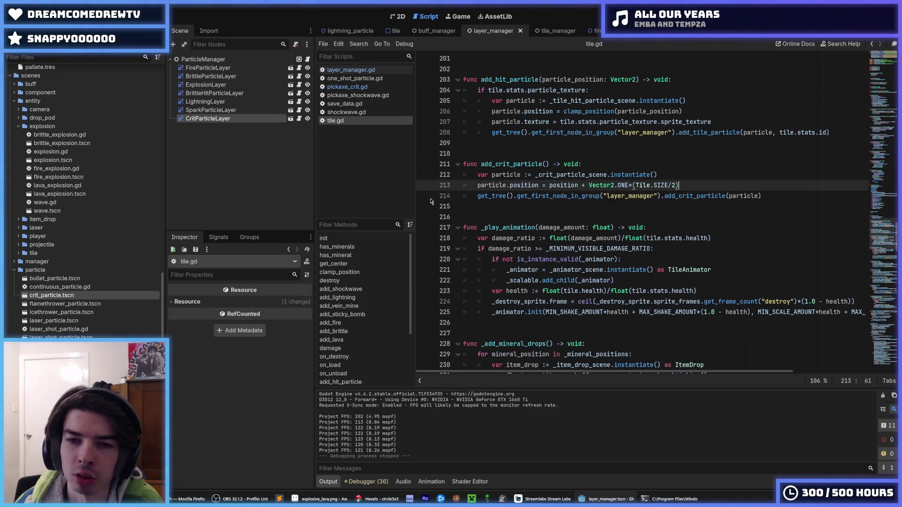
# Step: Run the game, dig right through dirt and rocks to trigger crit bursts, then stop it
pyautogui.press('F5')
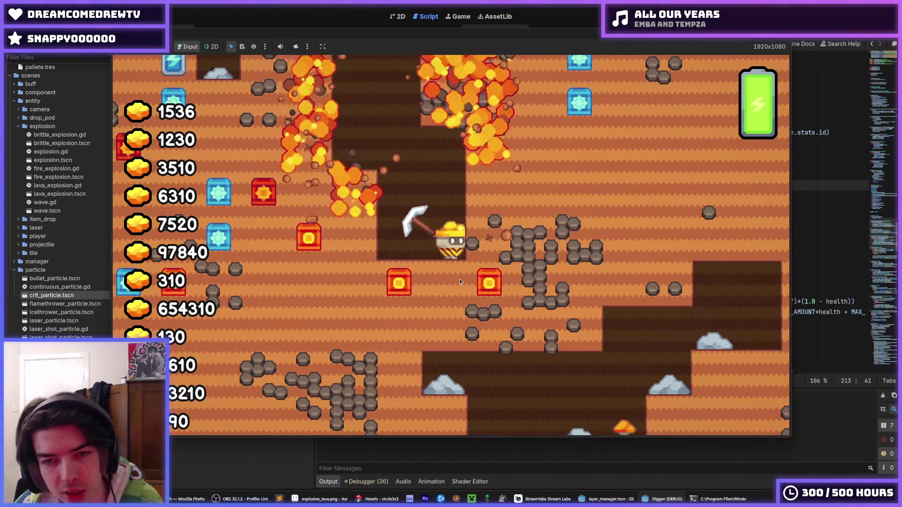
pyautogui.press('d')
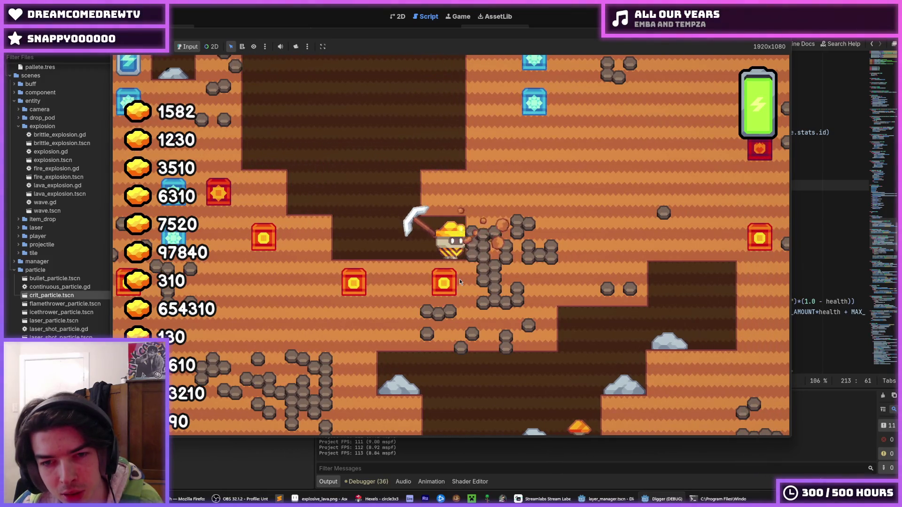
pyautogui.press('d')
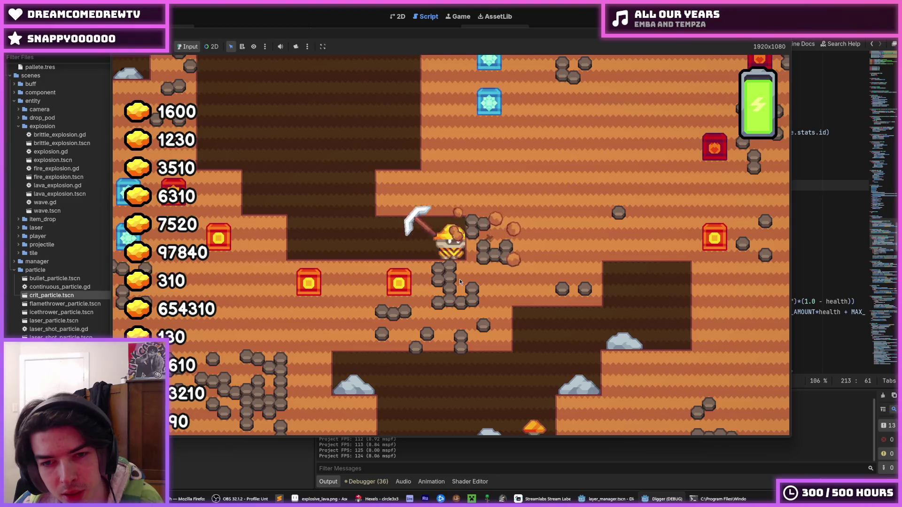
pyautogui.press('d')
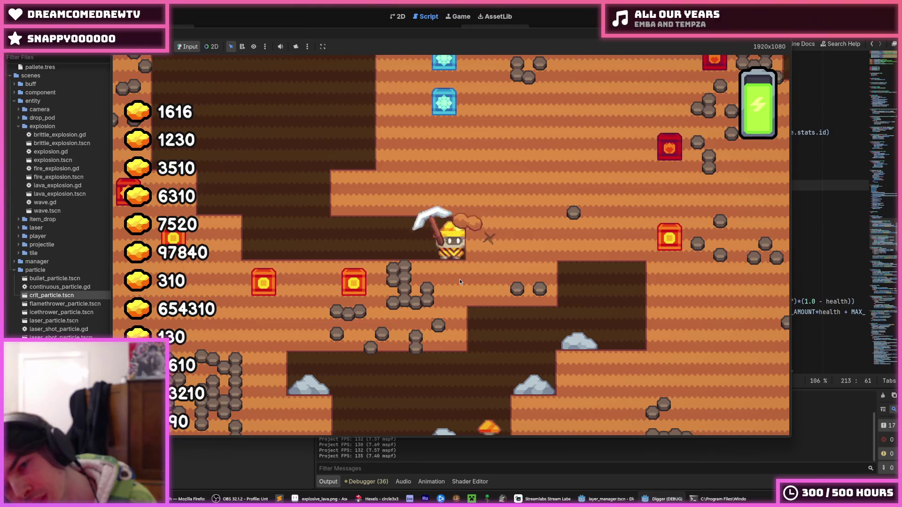
pyautogui.press('d')
pyautogui.press('d')
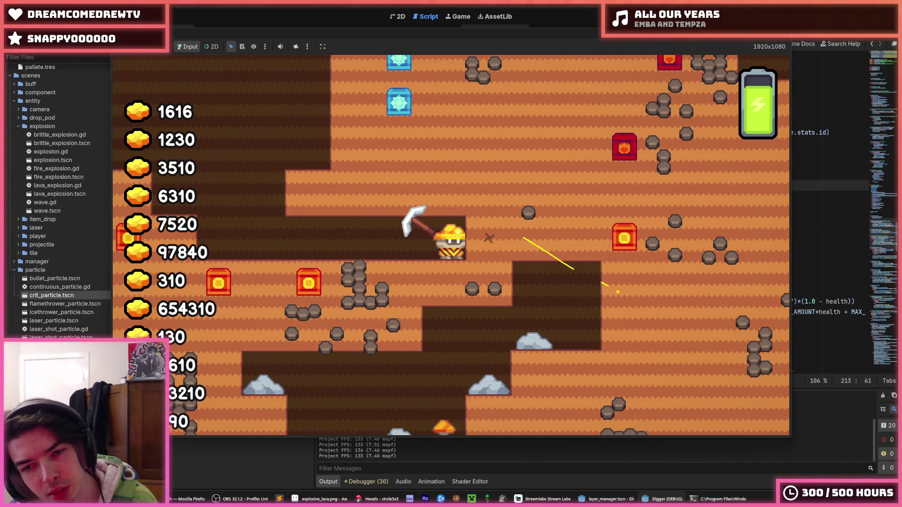
pyautogui.press('d')
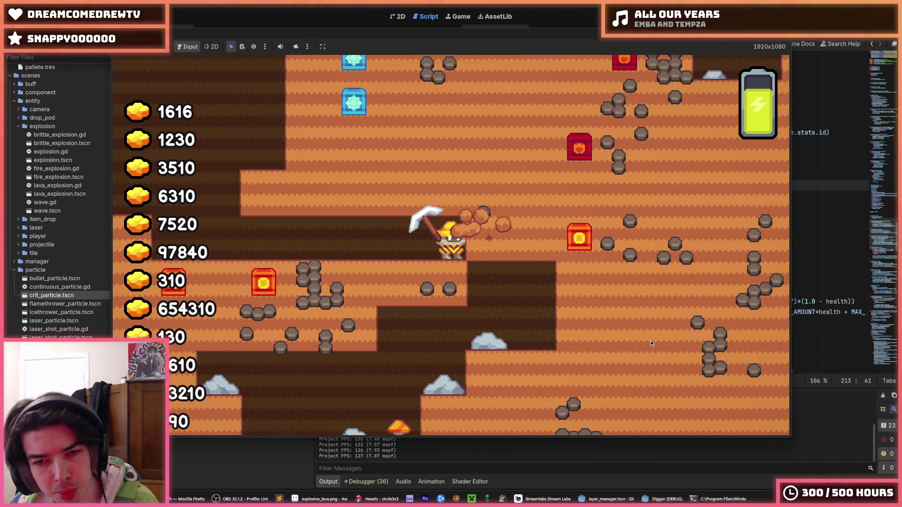
pyautogui.press('d')
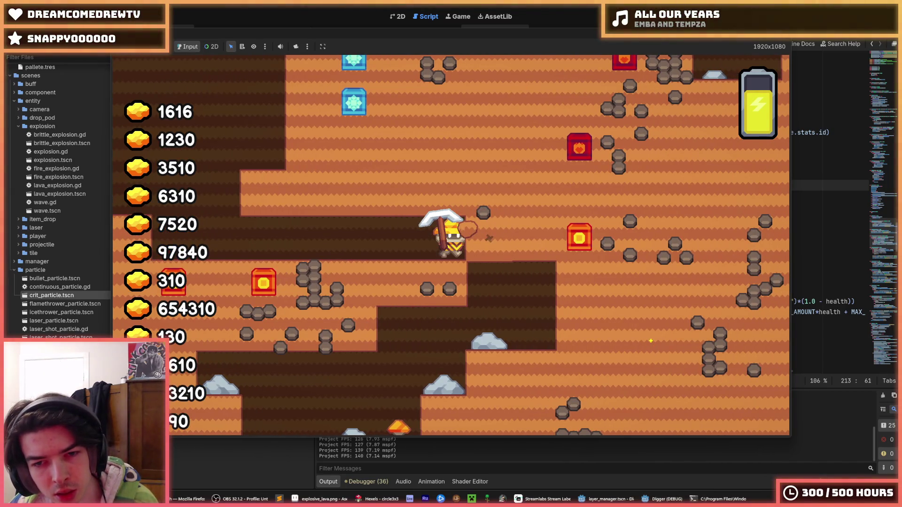
pyautogui.press('d')
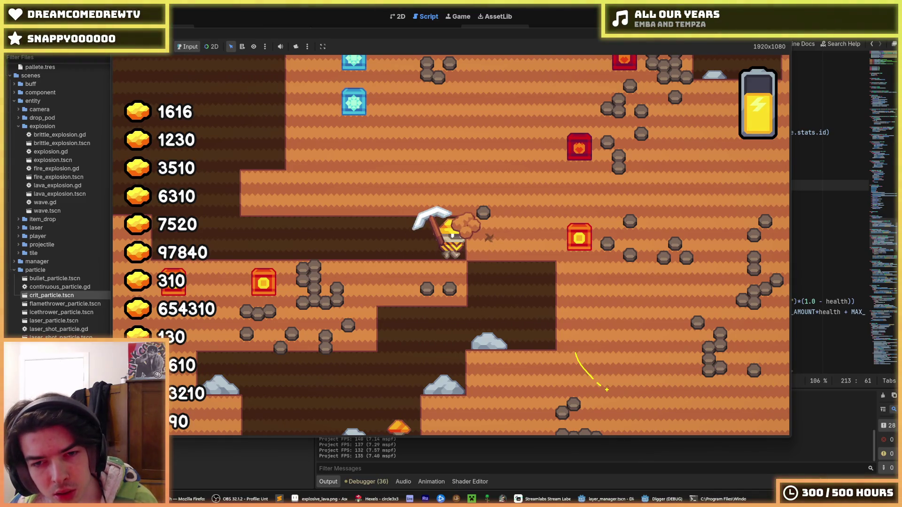
pyautogui.press('d')
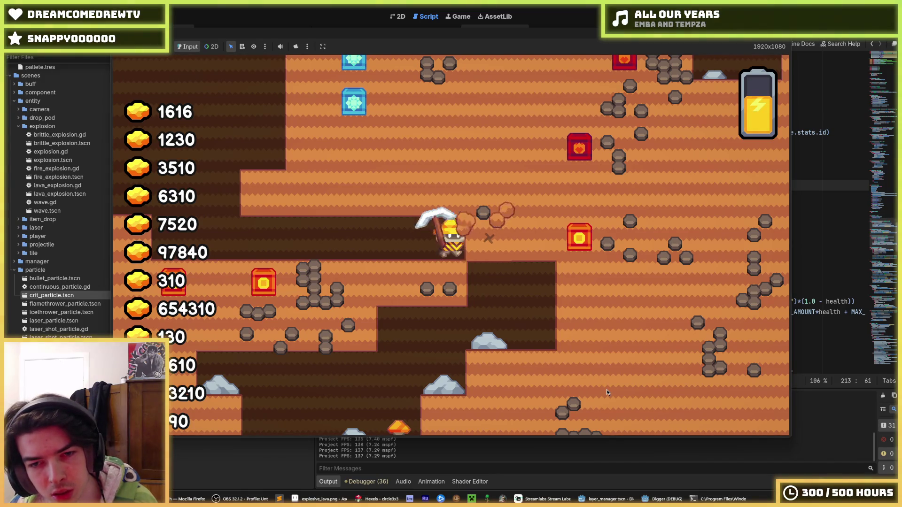
pyautogui.press('d')
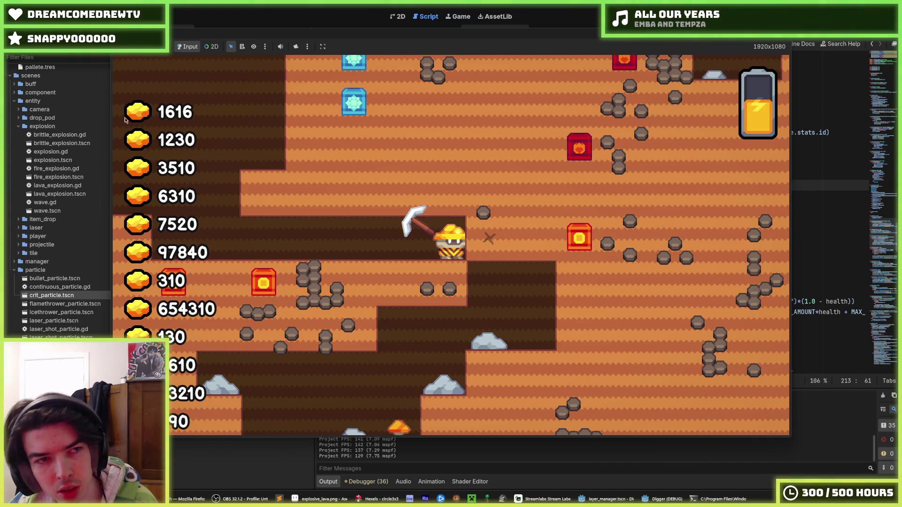
pyautogui.press('d')
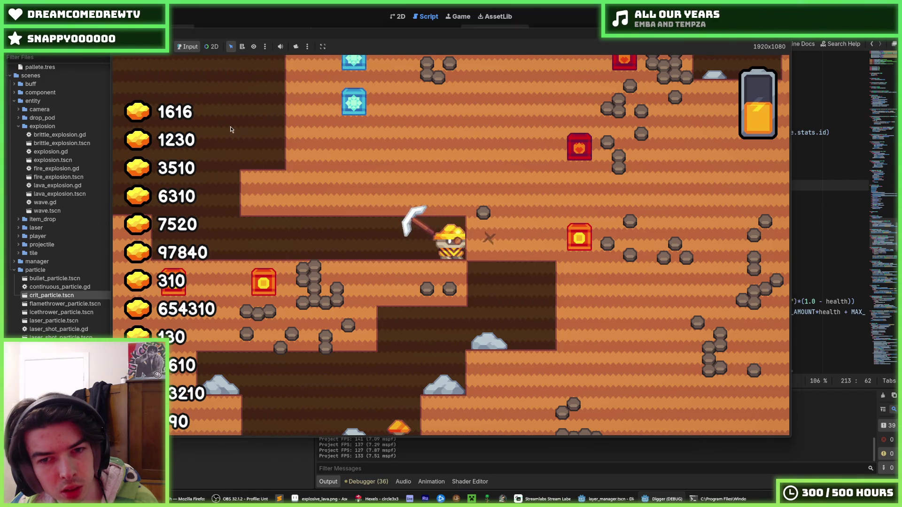
pyautogui.press('d')
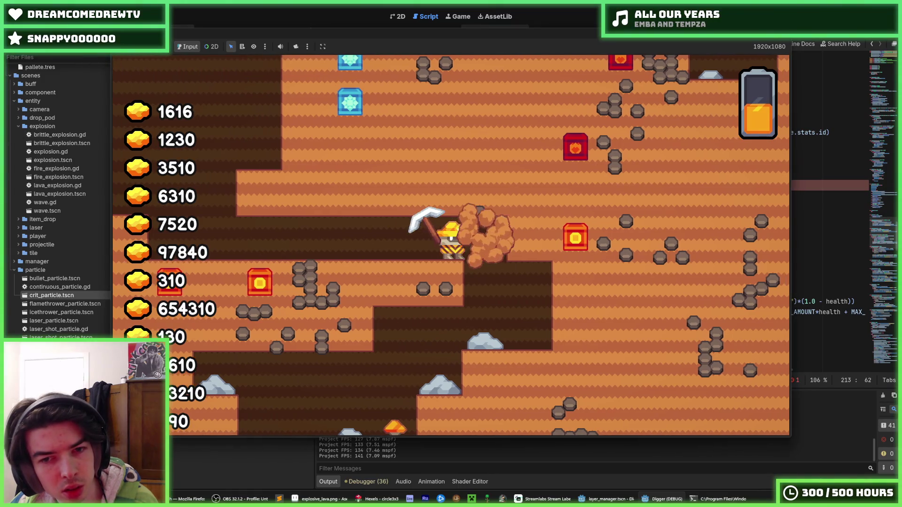
pyautogui.press('d')
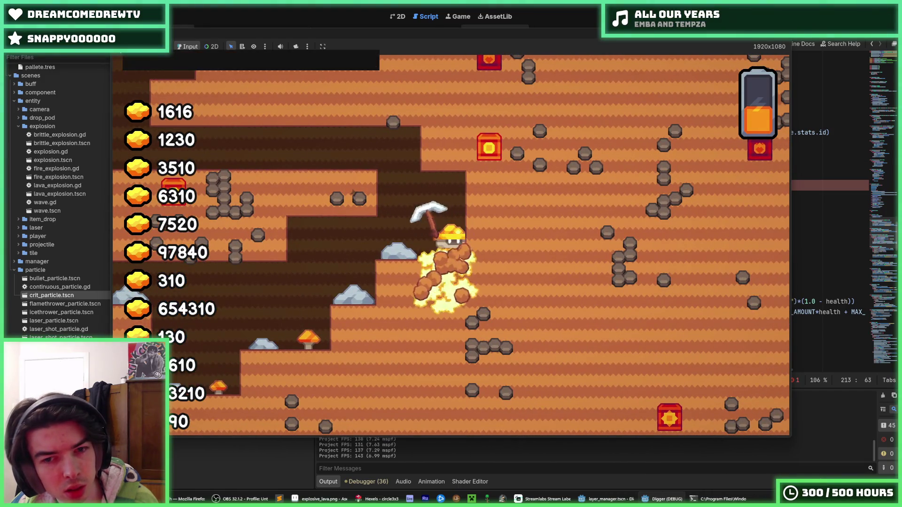
pyautogui.press('s')
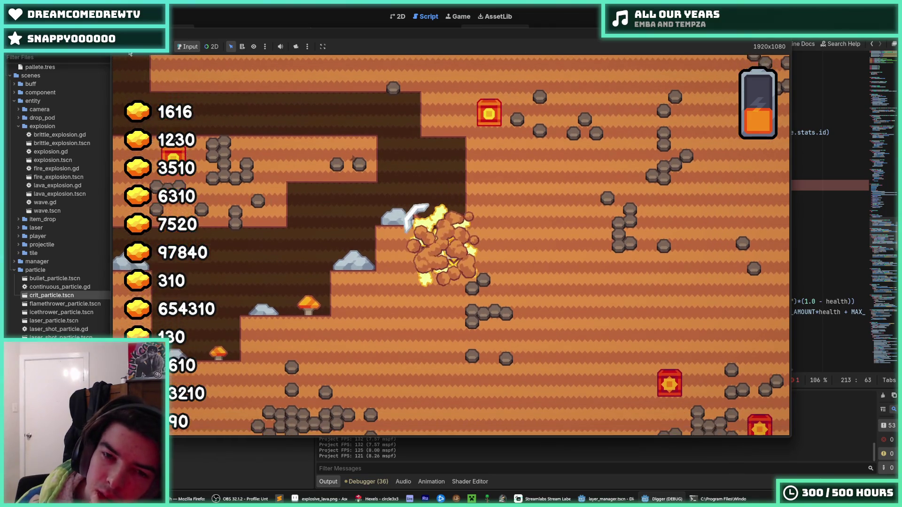
pyautogui.press('F8')
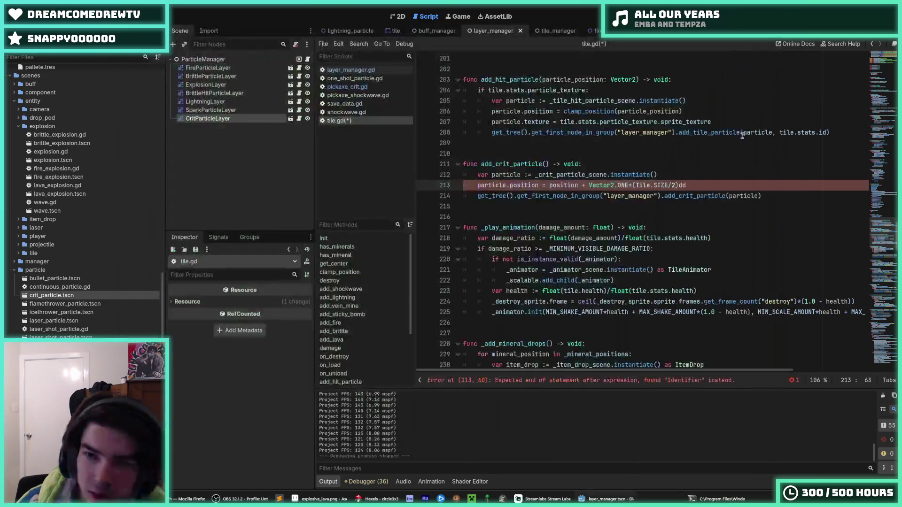
# Step: Delete the stray 'd' on tile.gd line 213 and expand CritParticleLayer's Ordering settings
pyautogui.press('BackSpace')
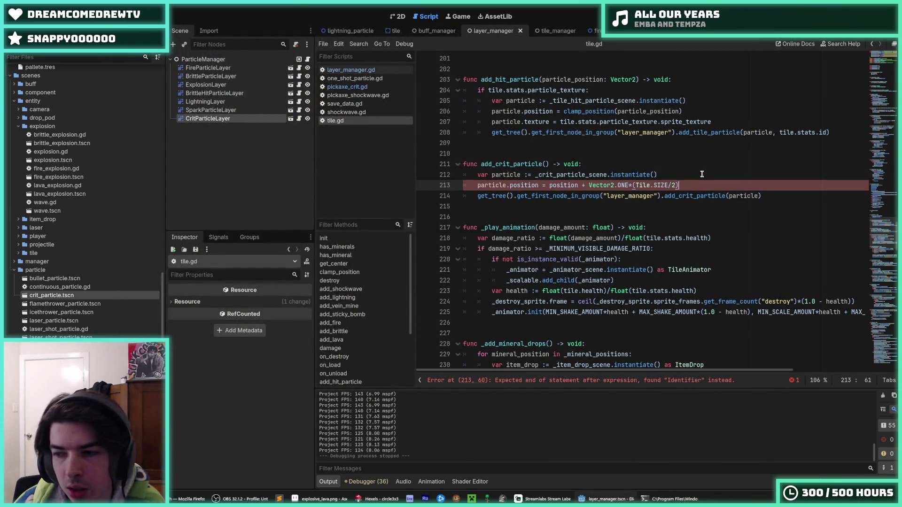
pyautogui.click(209, 119)
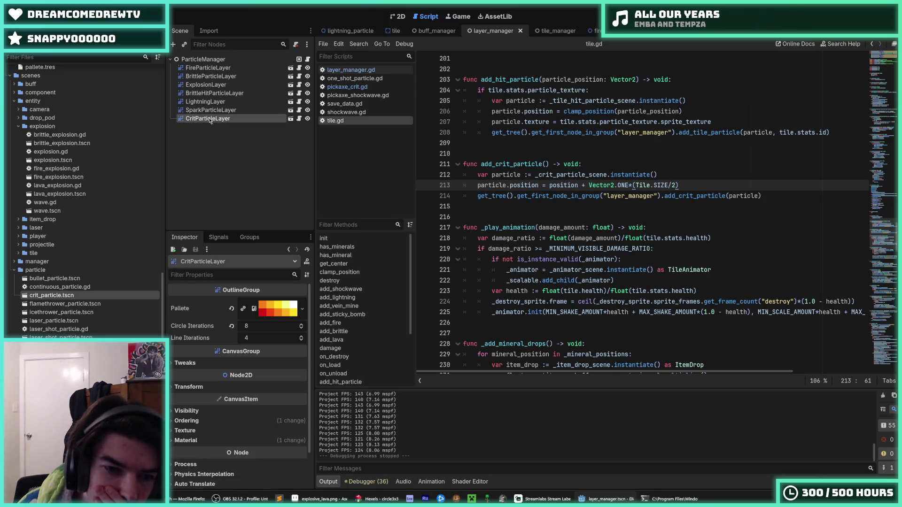
pyautogui.click(187, 421)
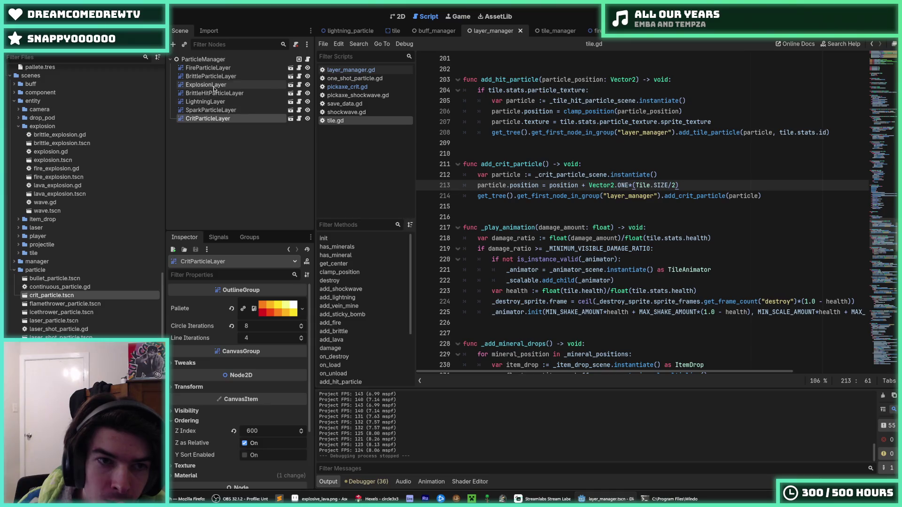
# Step: Compare SparkParticleLayer's properties with CritParticleLayer's in the Inspector
pyautogui.scroll(15, 579, 207)
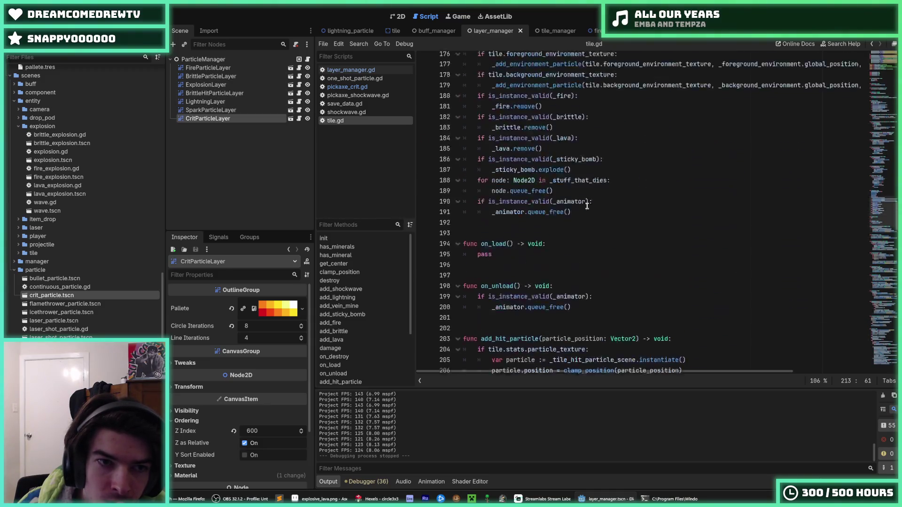
pyautogui.scroll(20, 580, 207)
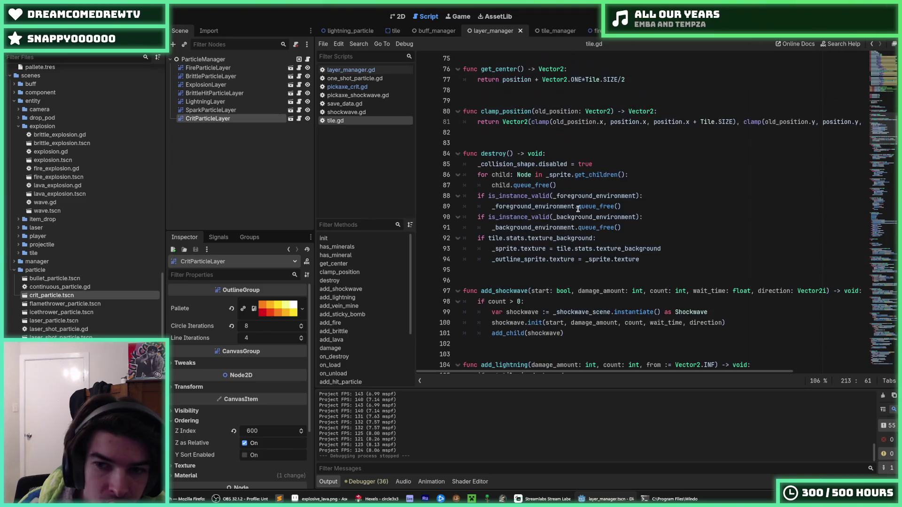
pyautogui.scroll(9, 578, 208)
pyautogui.scroll(-8, 578, 209)
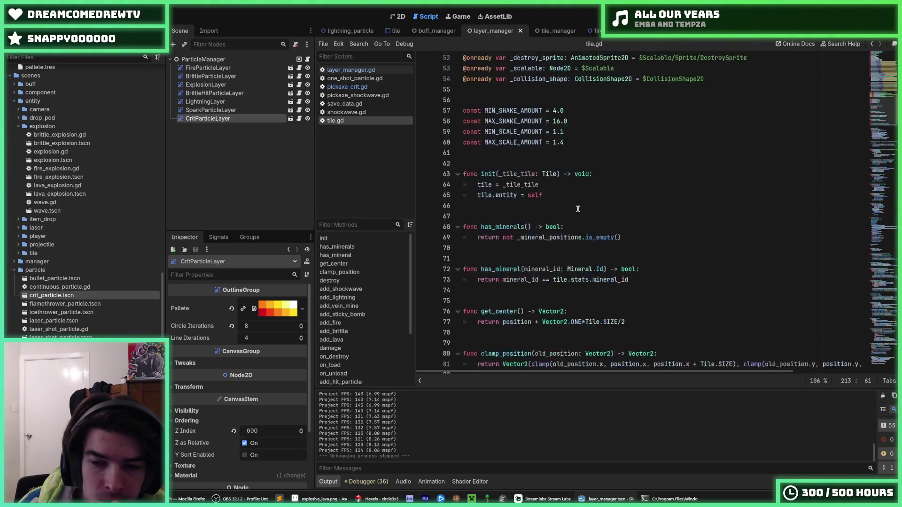
pyautogui.scroll(-6, 578, 208)
pyautogui.scroll(-7, 577, 208)
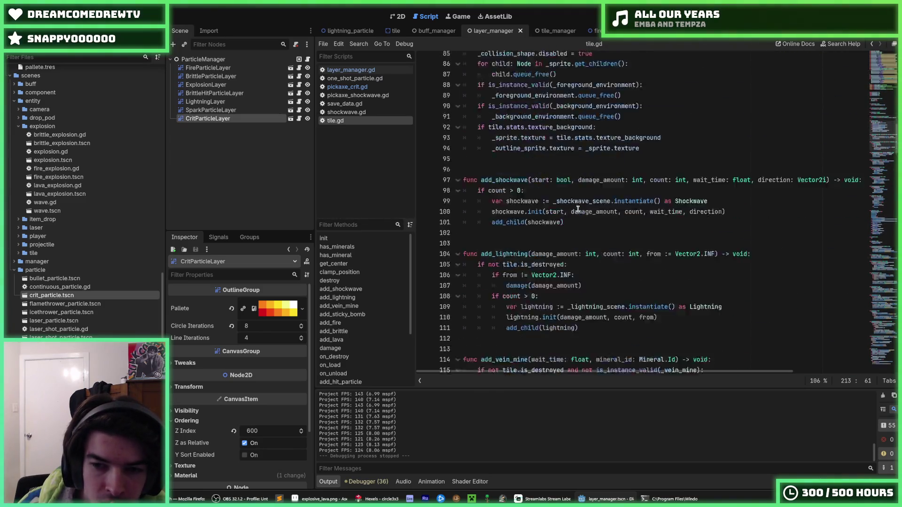
pyautogui.click(236, 112)
pyautogui.click(211, 118)
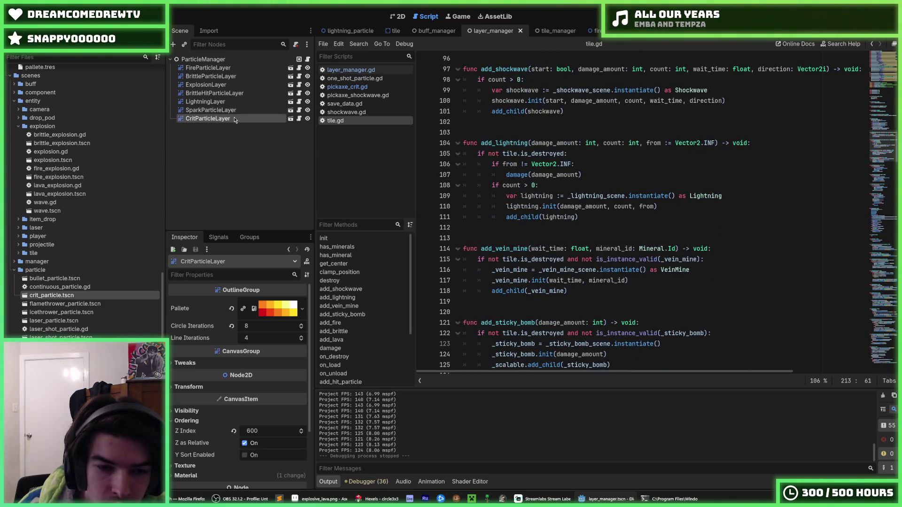
pyautogui.scroll(14, 655, 253)
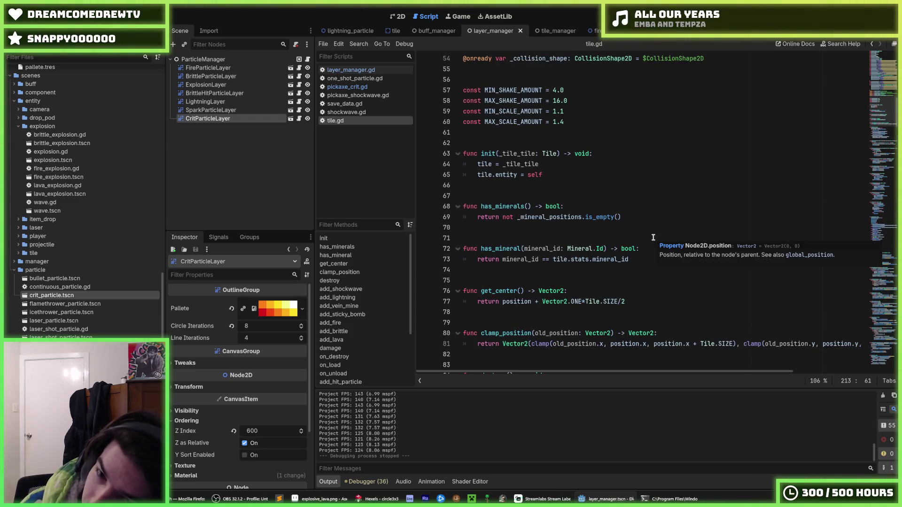
# Step: Open layer_manager.gd to view the particle layer declarations
pyautogui.click(632, 258)
pyautogui.scroll(-6, 632, 255)
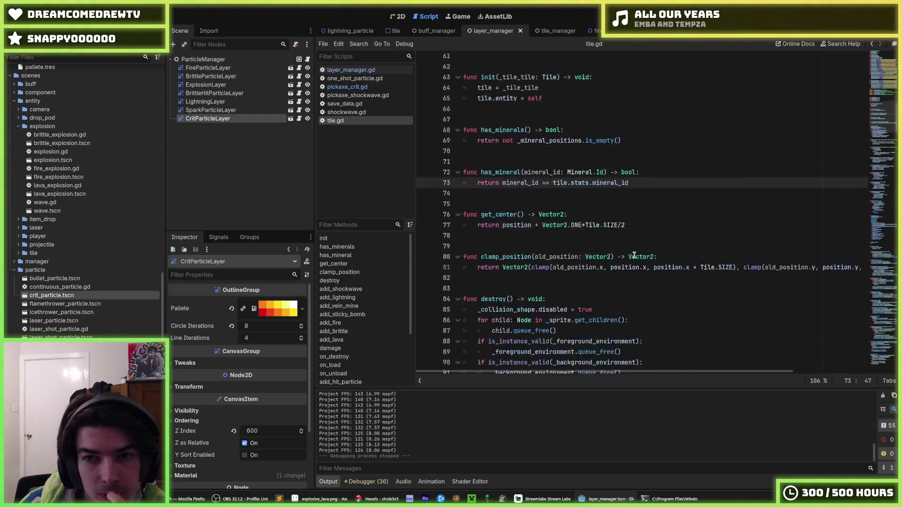
pyautogui.scroll(-5, 632, 255)
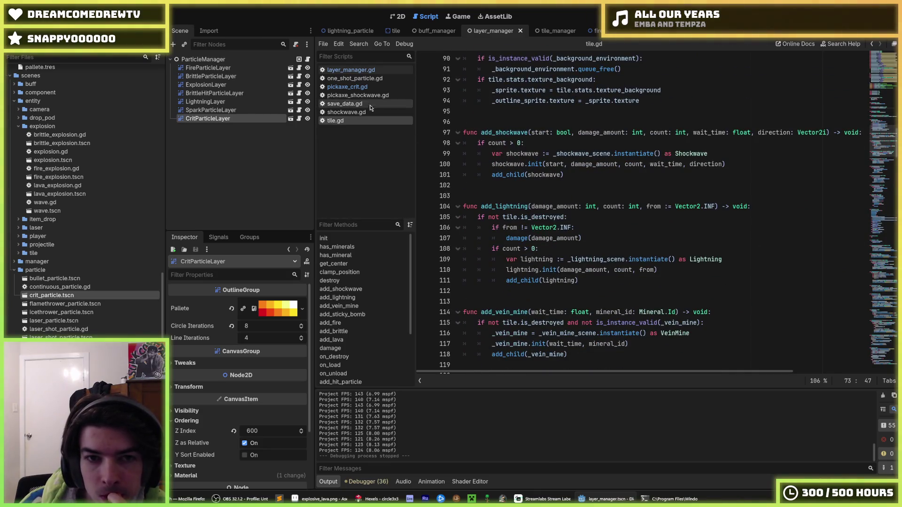
pyautogui.click(368, 78)
pyautogui.click(366, 70)
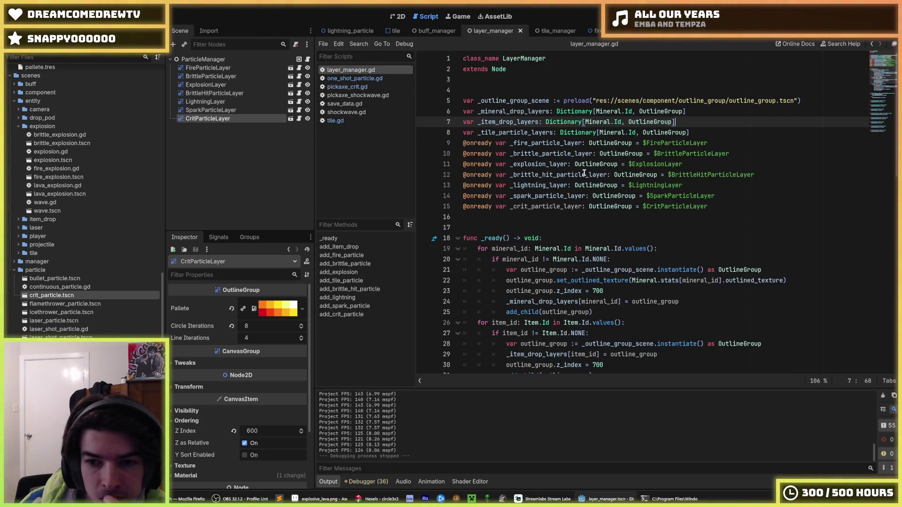
# Step: Set CritParticleLayer's Z Index to 601 under Ordering
pyautogui.scroll(-5, 583, 173)
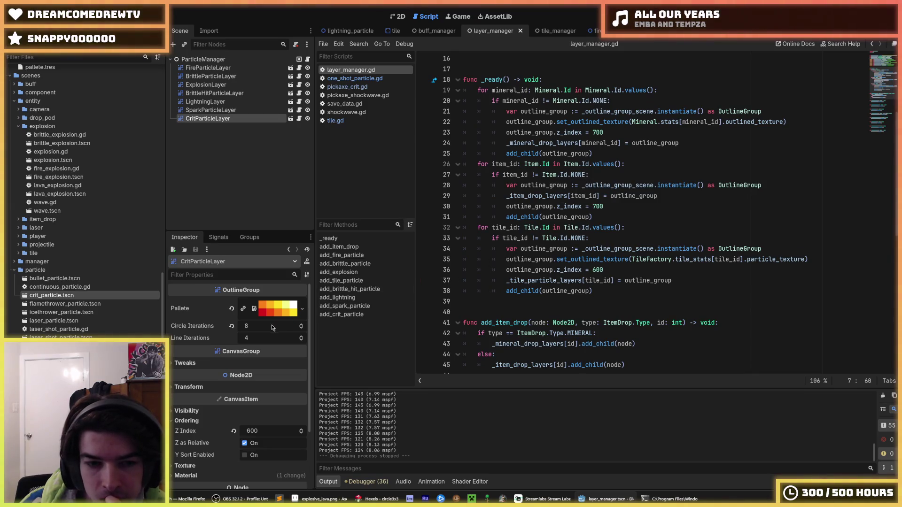
pyautogui.click(266, 421)
pyautogui.click(265, 422)
pyautogui.click(245, 432)
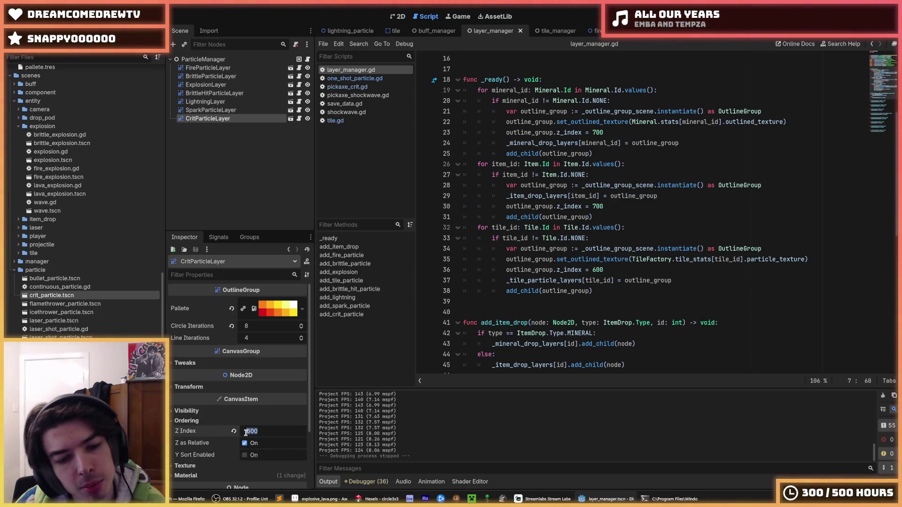
pyautogui.write('701')
pyautogui.press('Return')
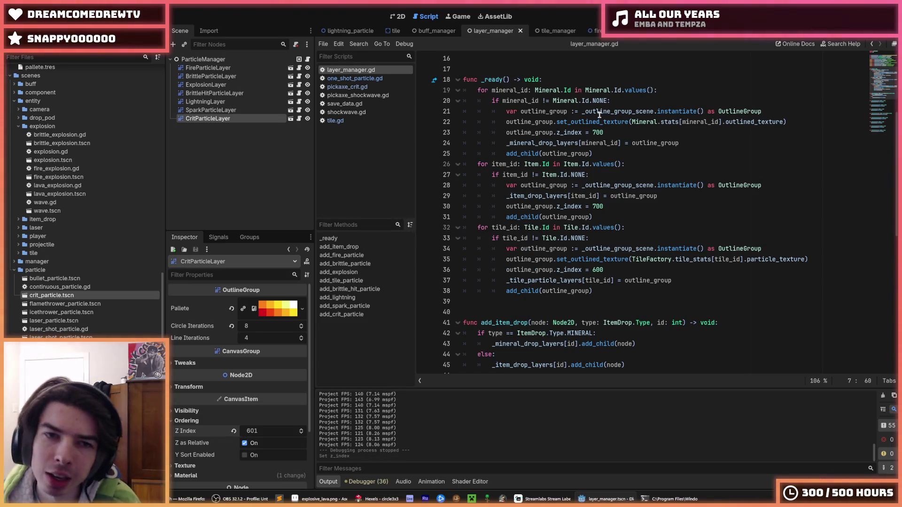
pyautogui.click(599, 112)
# Step: Save the scene, run the game to test the crit particles, then stop it
pyautogui.hotkey('ctrl', 's')
pyautogui.press('F5')
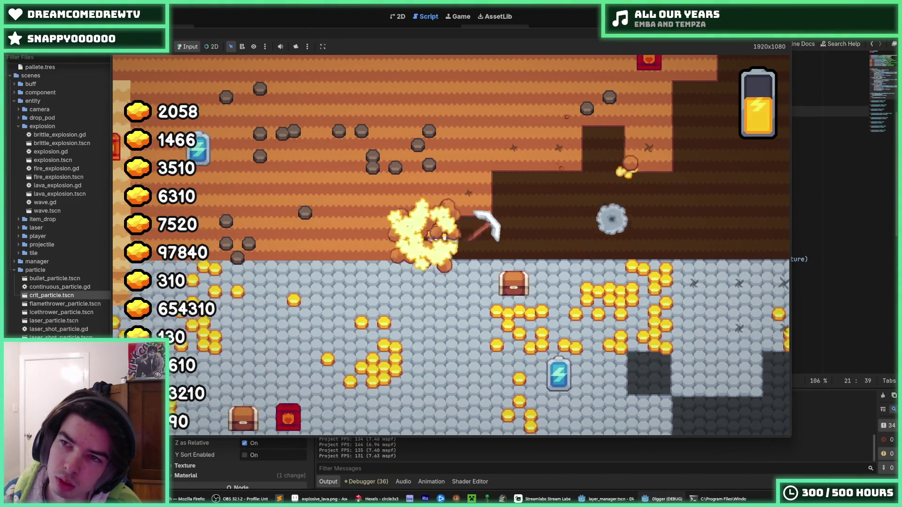
pyautogui.click(794, 39)
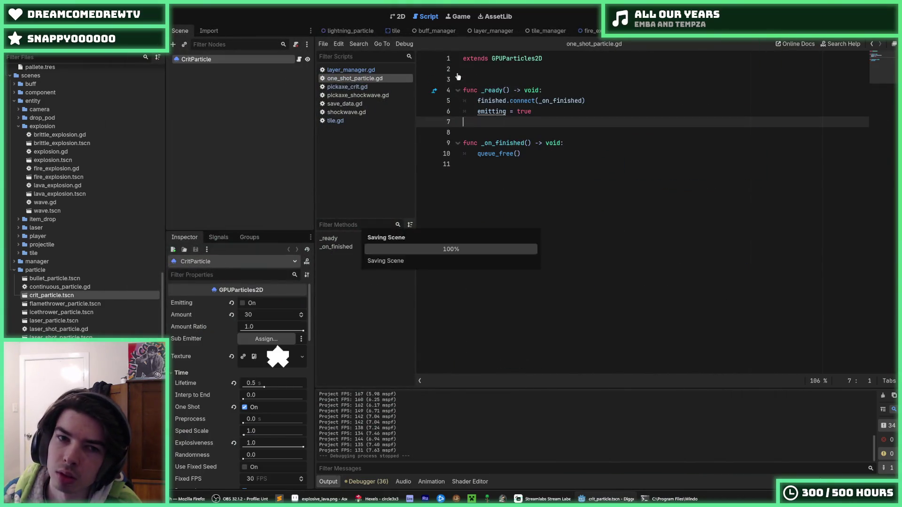
# Step: Lower the crit particle Amount from 30 to 10, preview the burst, save and run the game
pyautogui.click(393, 16)
pyautogui.click(242, 302)
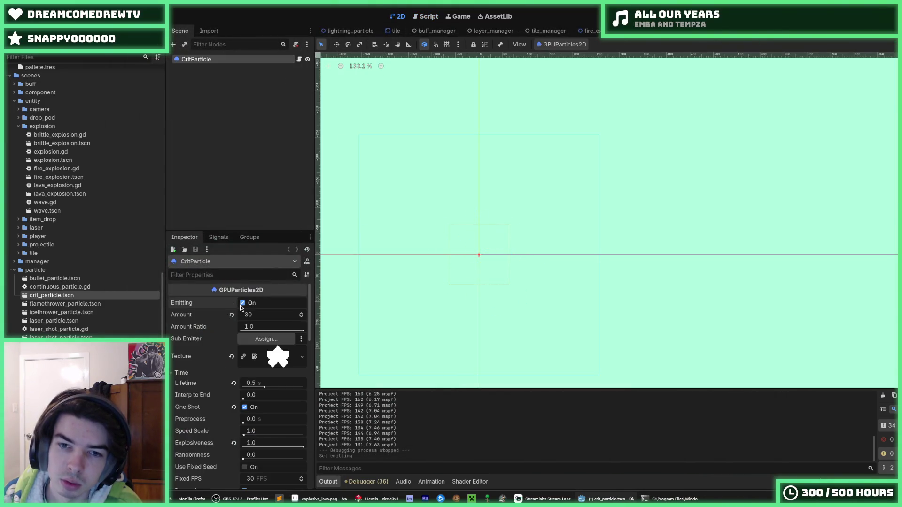
pyautogui.click(262, 315)
pyautogui.write('10')
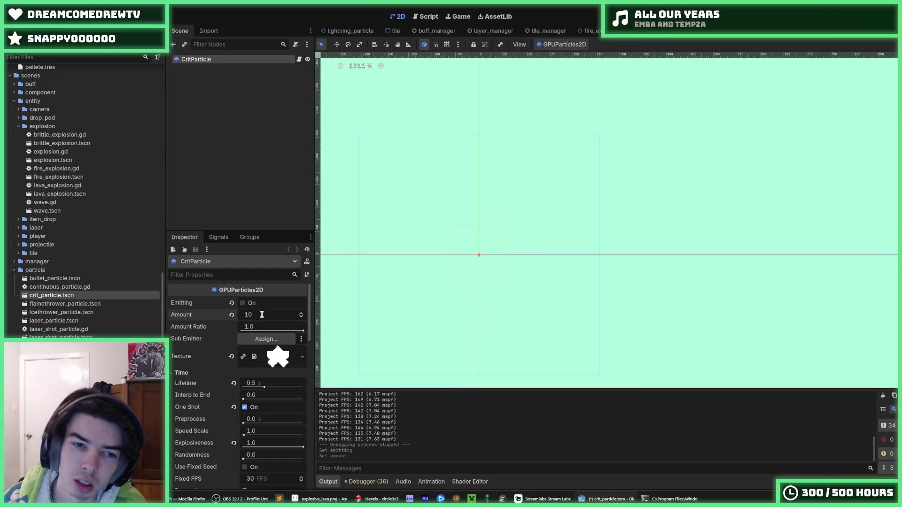
pyautogui.click(242, 303)
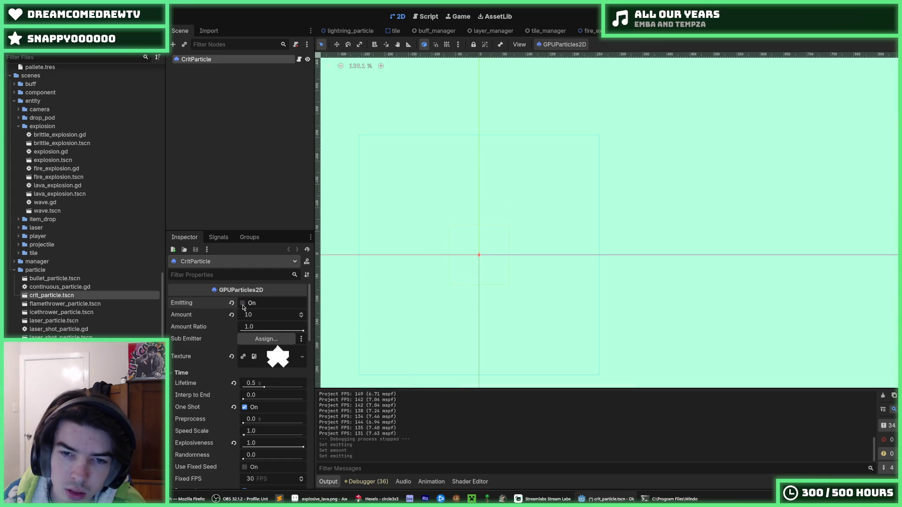
pyautogui.hotkey('ctrl', 's')
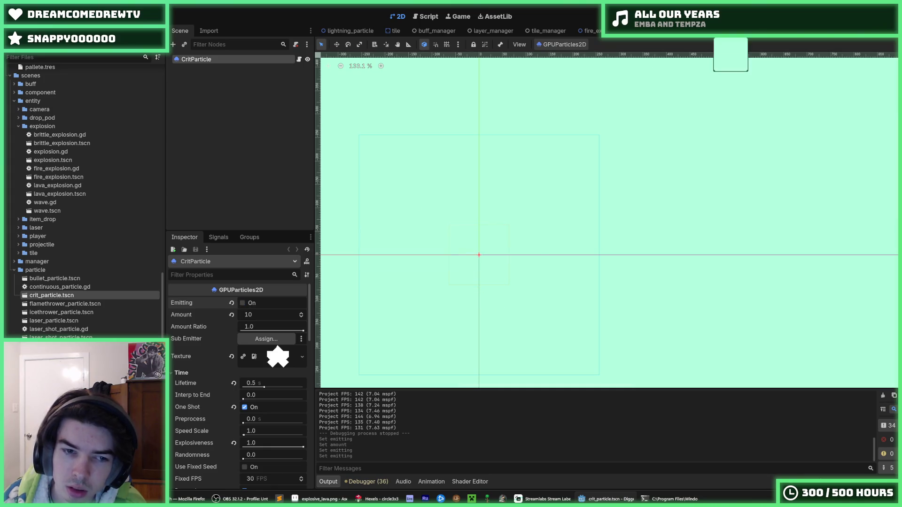
pyautogui.press('F5')
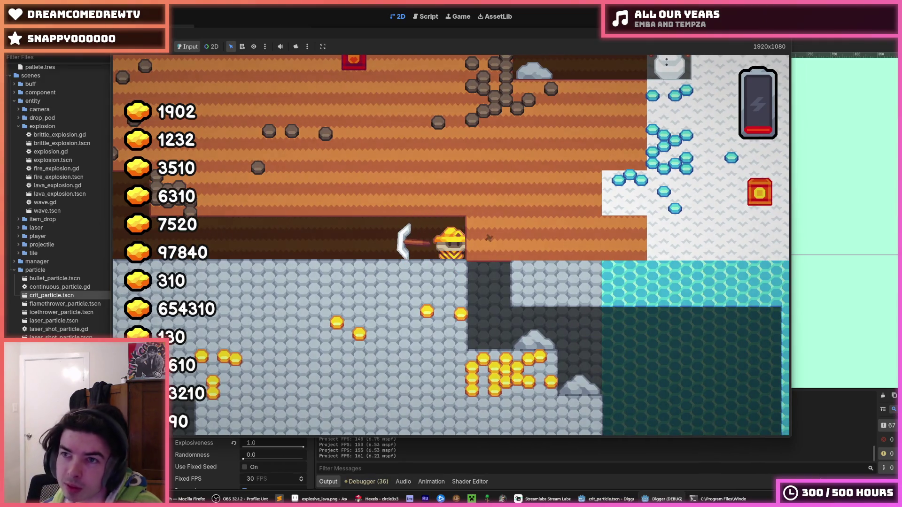
# Step: Stop the game, relaunch it for another crit test, then stop it again
pyautogui.press('F8')
pyautogui.press('F5')
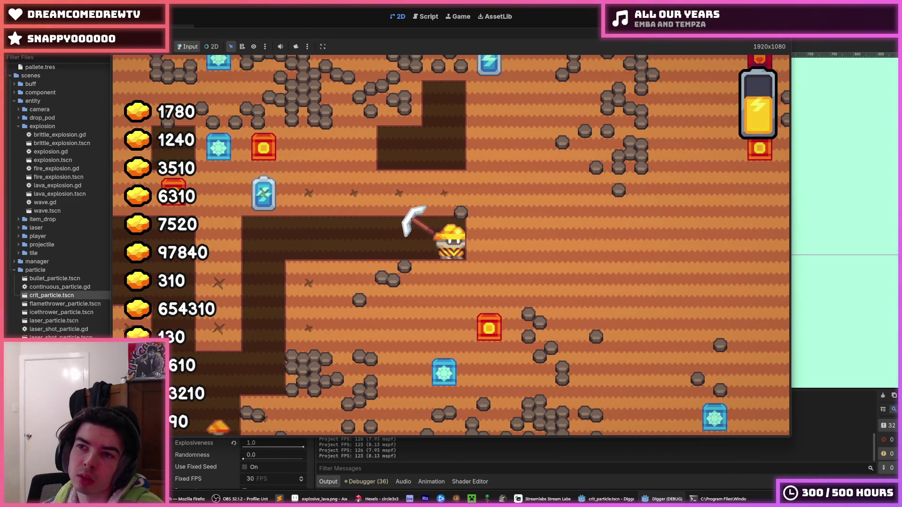
pyautogui.press('F8')
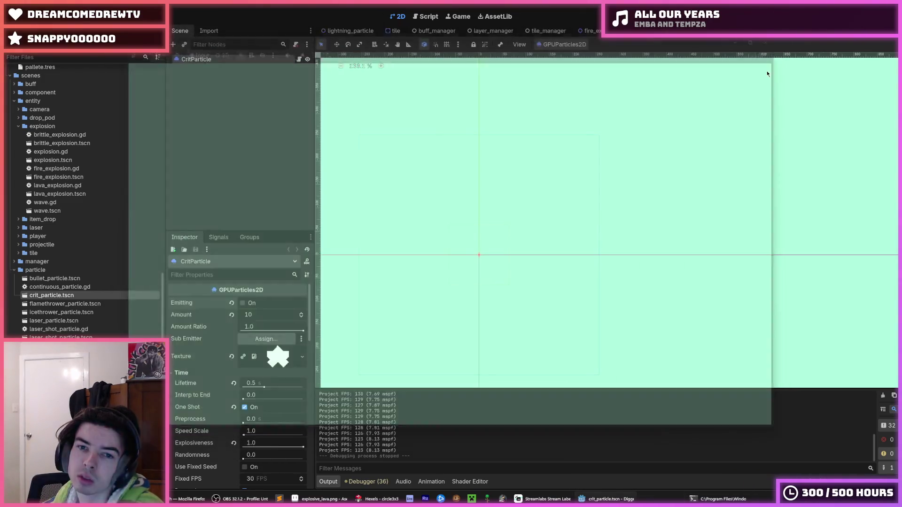
# Step: Save the crit_particle scene and switch to the script editor on one_shot_particle.gd
pyautogui.hotkey('ctrl', 's')
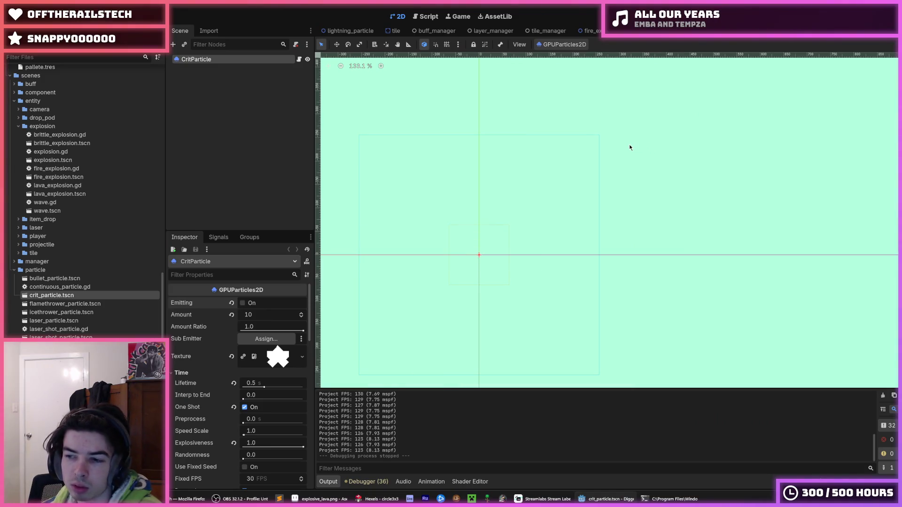
pyautogui.click(427, 18)
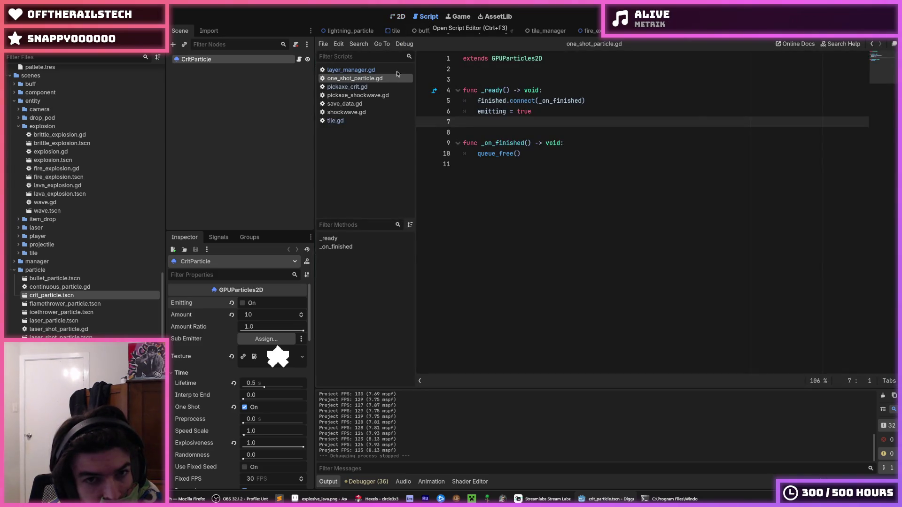
# Step: Open pickaxe_crit.gd and review its crit particle call
pyautogui.click(384, 87)
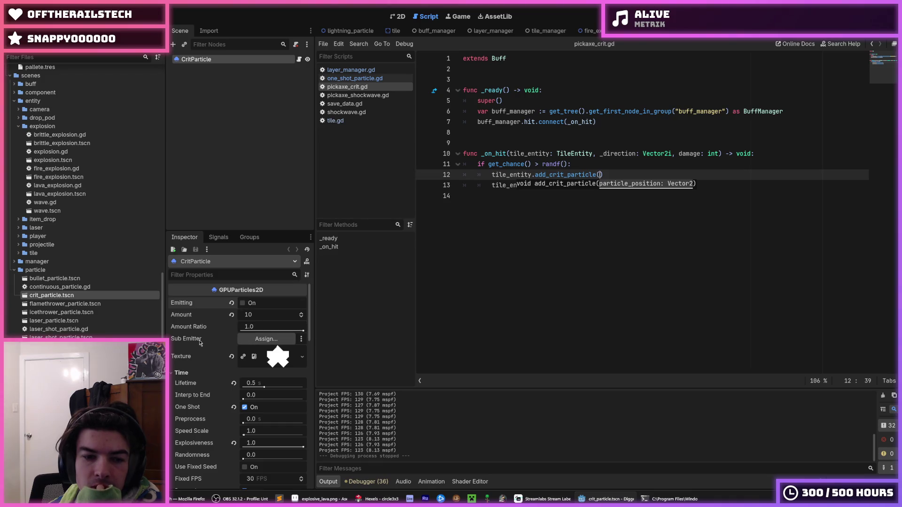
pyautogui.scroll(-15, 200, 342)
pyautogui.click(539, 173)
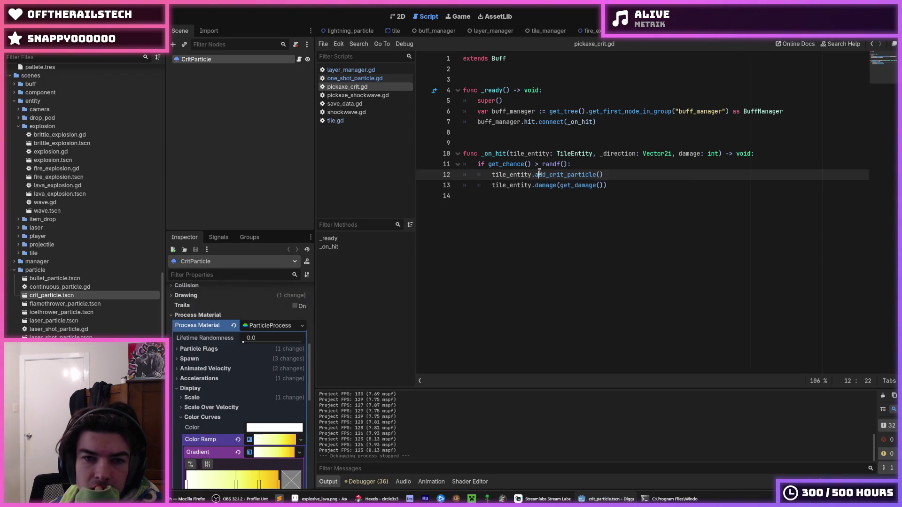
# Step: Open tile.gd and scroll to the add_crit_particle function
pyautogui.click(343, 121)
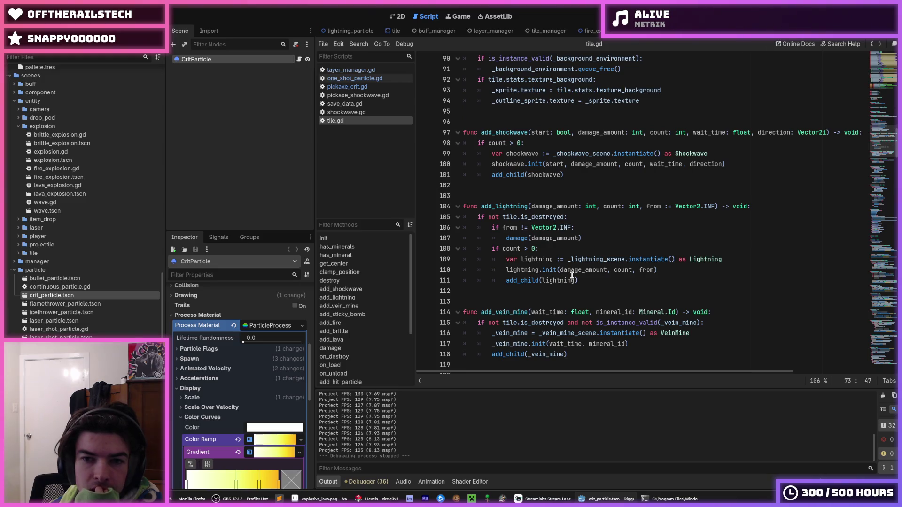
pyautogui.scroll(2, 571, 275)
pyautogui.scroll(-6, 572, 276)
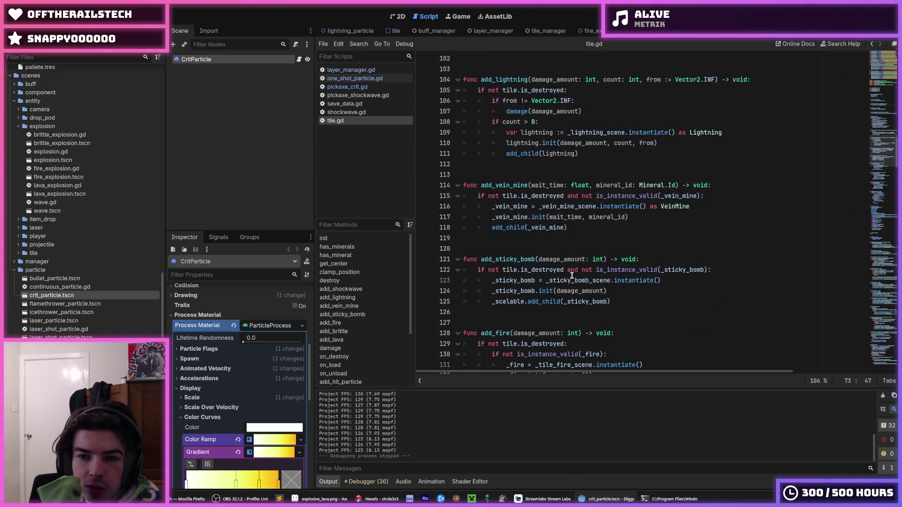
pyautogui.scroll(7, 571, 275)
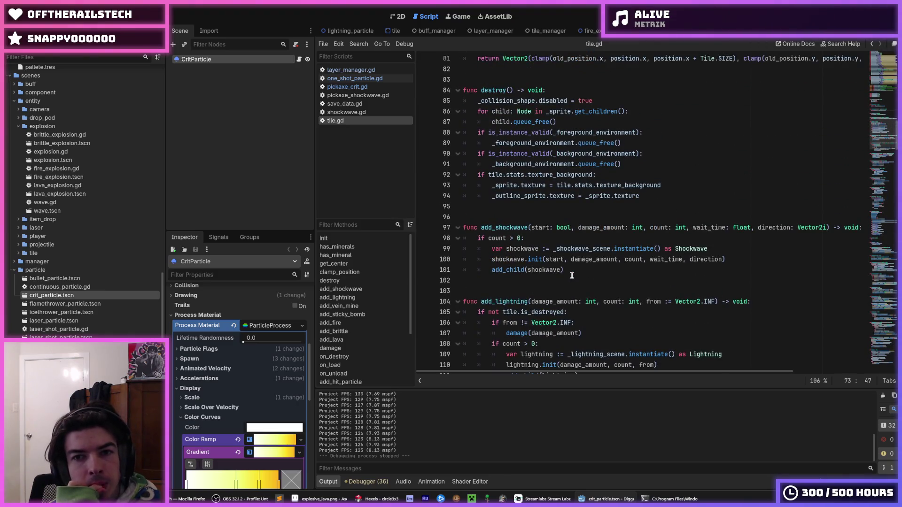
pyautogui.scroll(9, 572, 276)
pyautogui.scroll(-12, 572, 276)
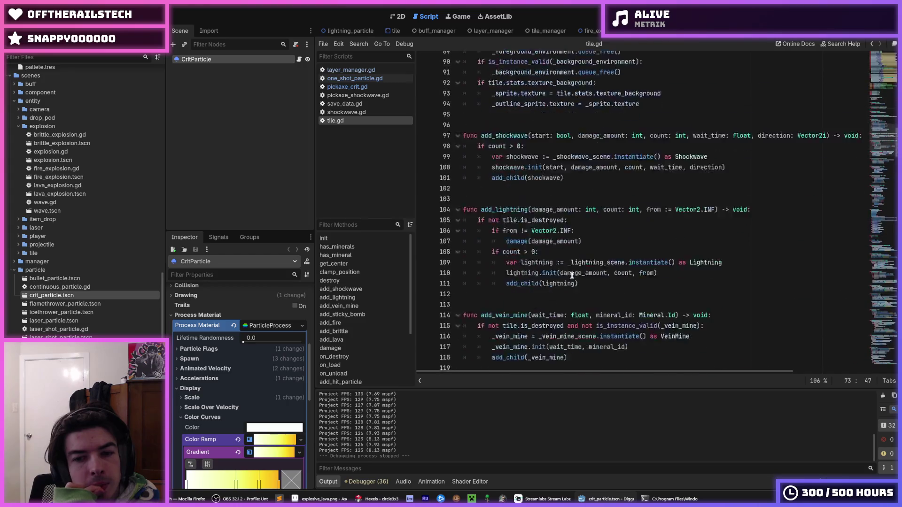
pyautogui.scroll(-20, 572, 276)
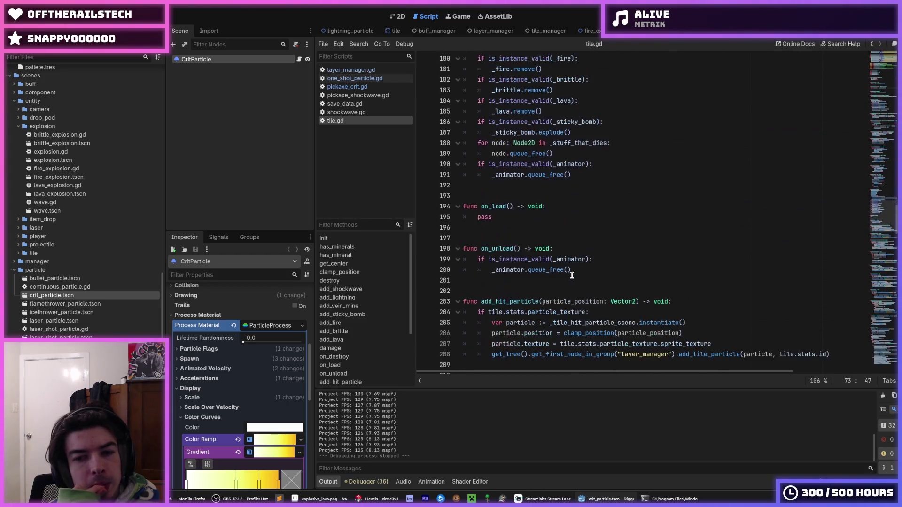
pyautogui.scroll(-6, 572, 276)
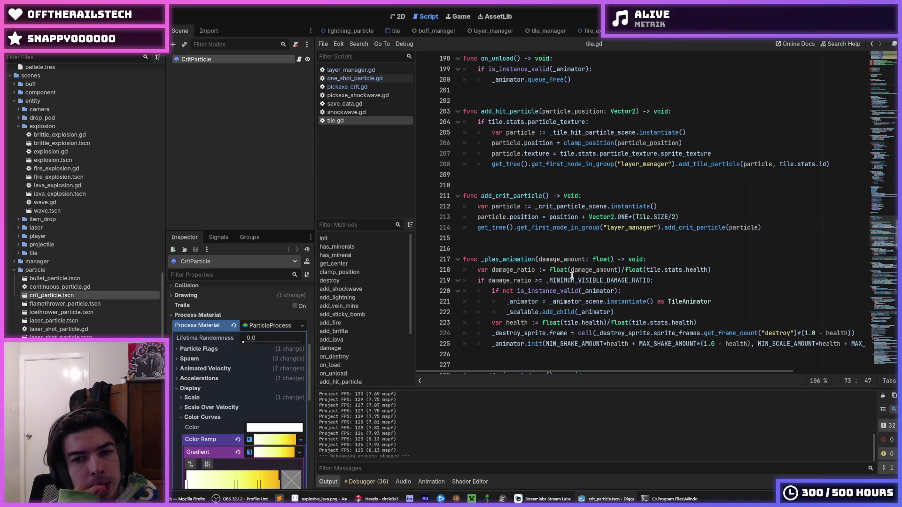
# Step: Inspect add_hit_particle's particle_position parameter on line 203, then run the game
pyautogui.click(722, 207)
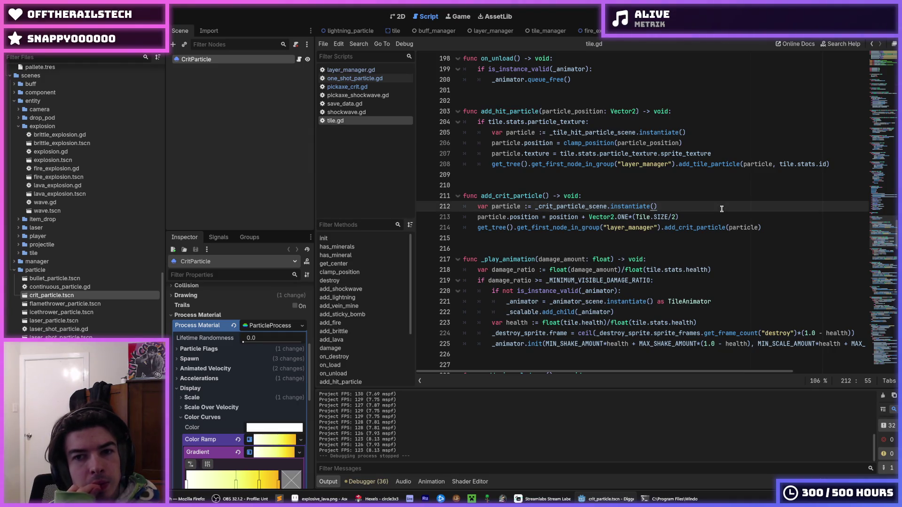
pyautogui.doubleClick(574, 111)
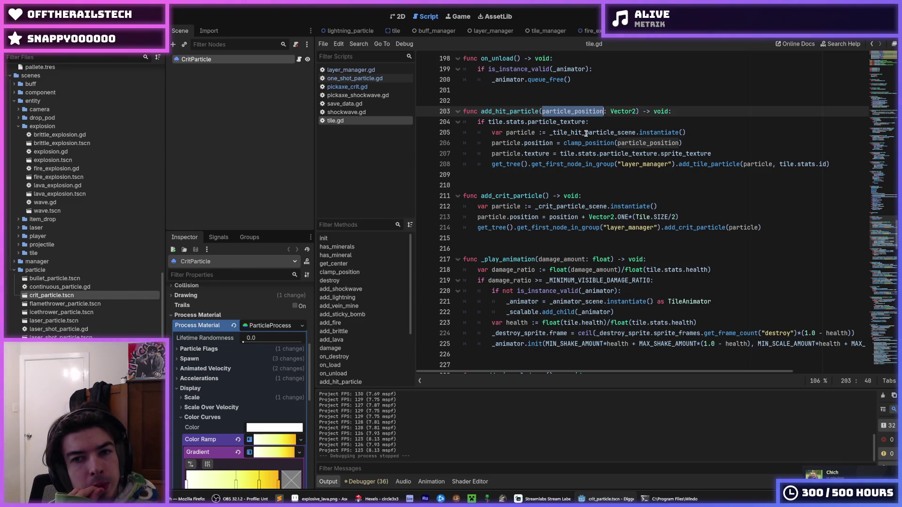
pyautogui.doubleClick(510, 112)
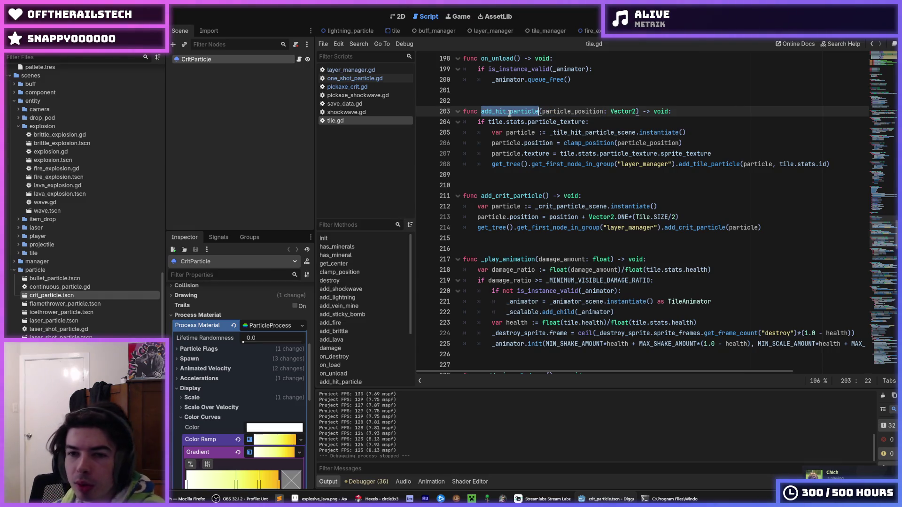
pyautogui.doubleClick(553, 111)
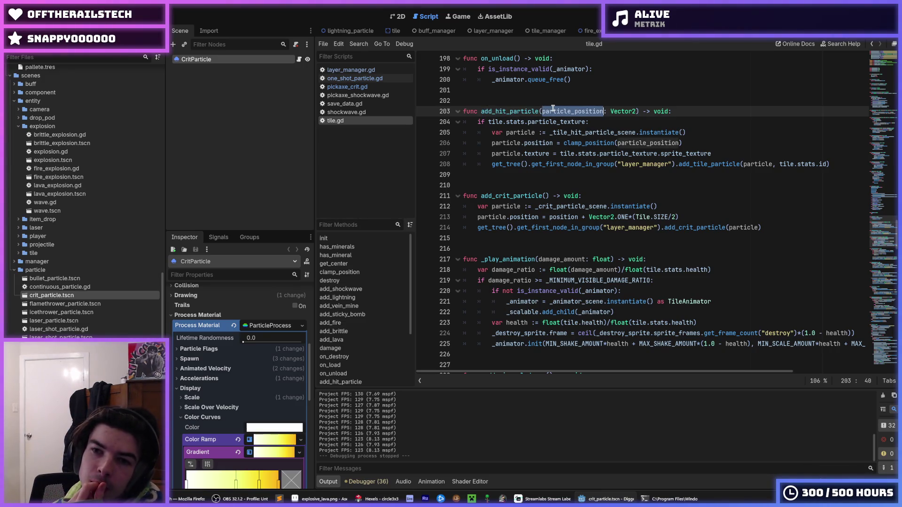
pyautogui.tripleClick(524, 112)
pyautogui.click(695, 113)
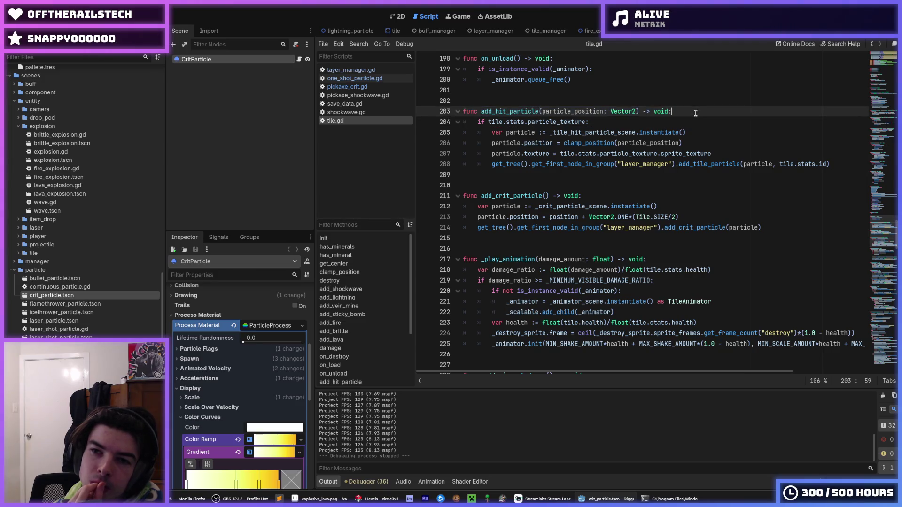
pyautogui.press('F5')
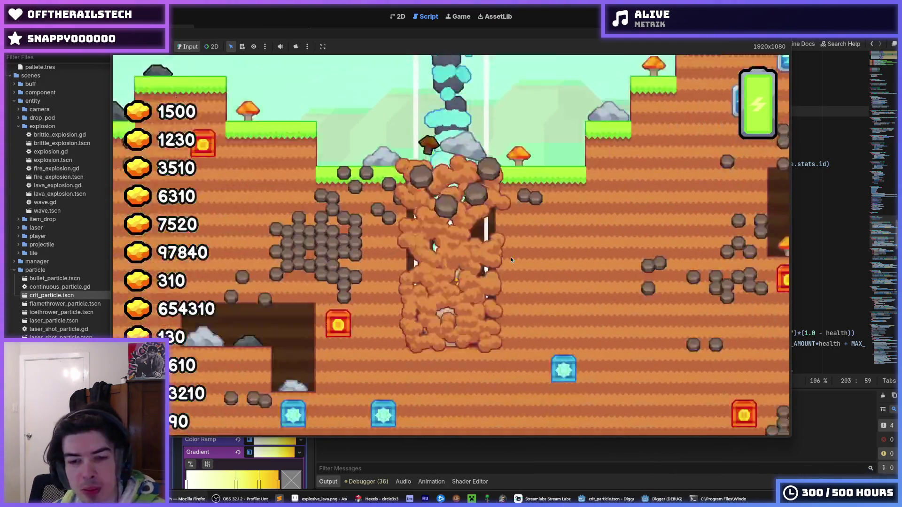
# Step: Dig right, down and left through rock and stone tiles to test crits, then stop the game
pyautogui.press('d')
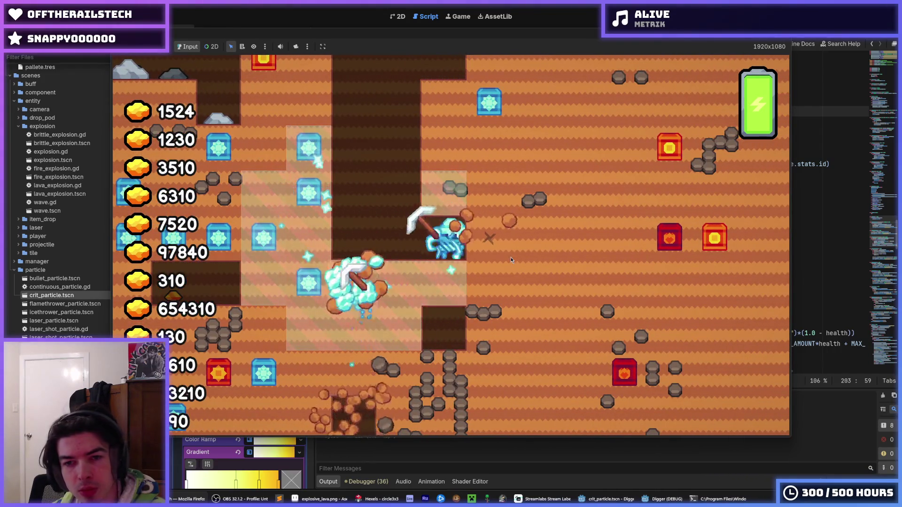
pyautogui.press('d')
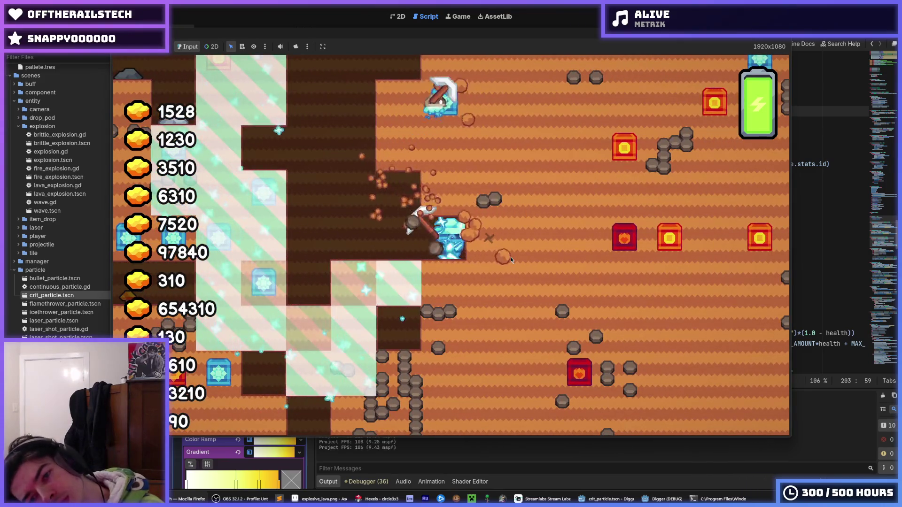
pyautogui.press('d')
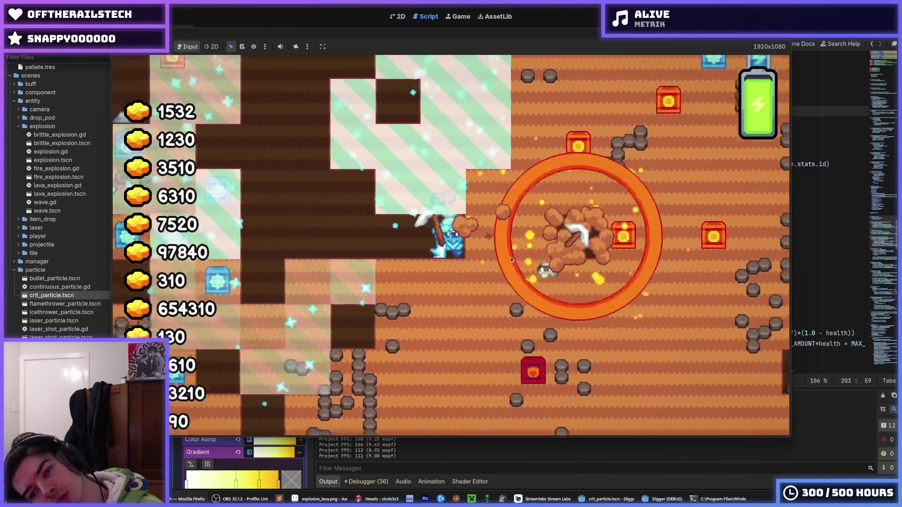
pyautogui.press('a')
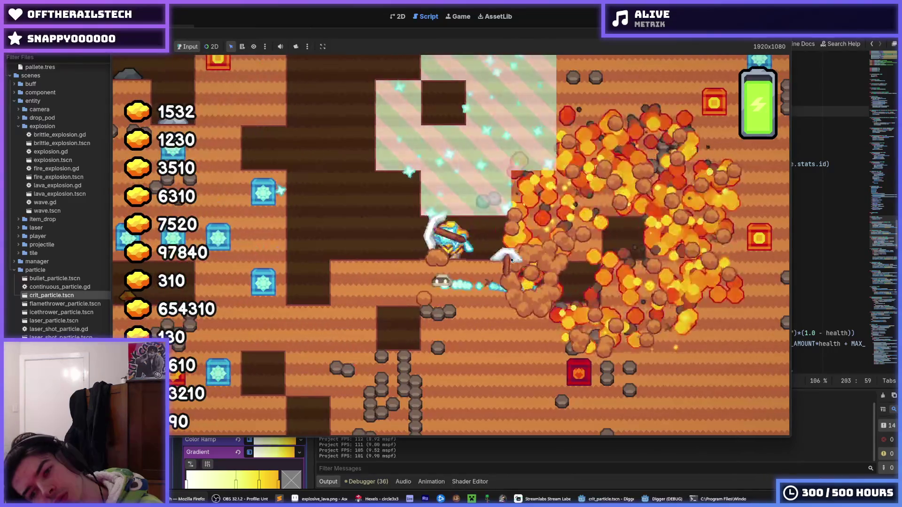
pyautogui.press('s')
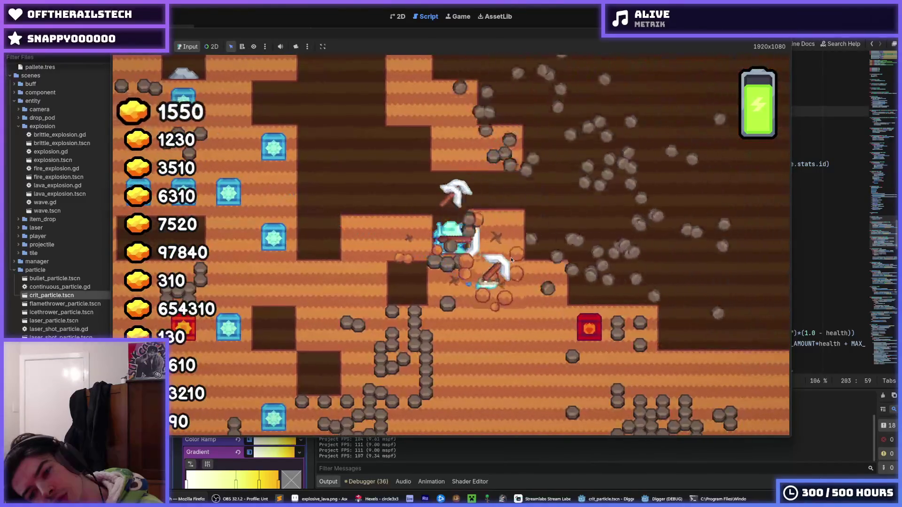
pyautogui.press('s')
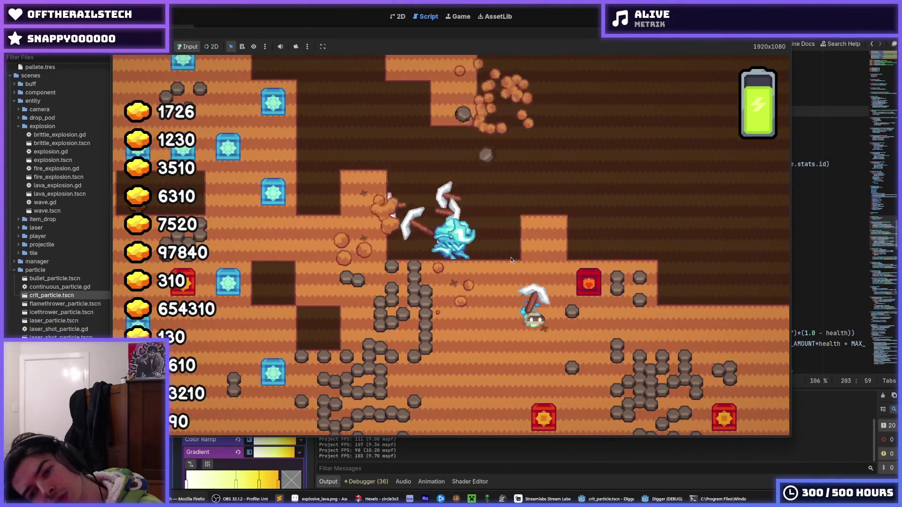
pyautogui.press('d')
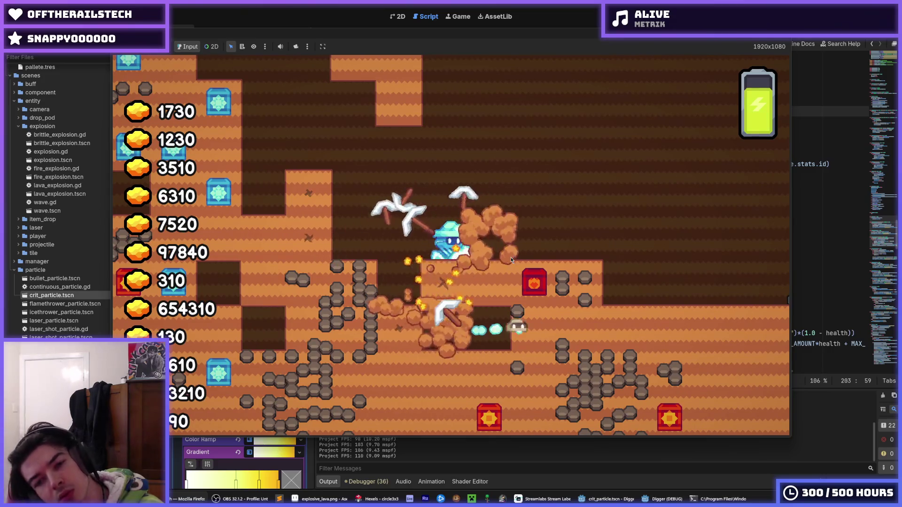
pyautogui.press('s')
pyautogui.press('a')
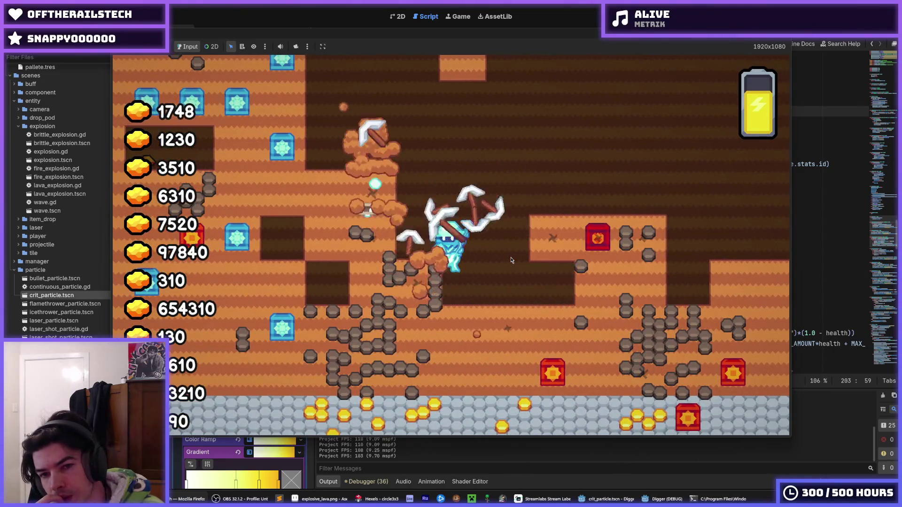
pyautogui.press('s')
pyautogui.press('d')
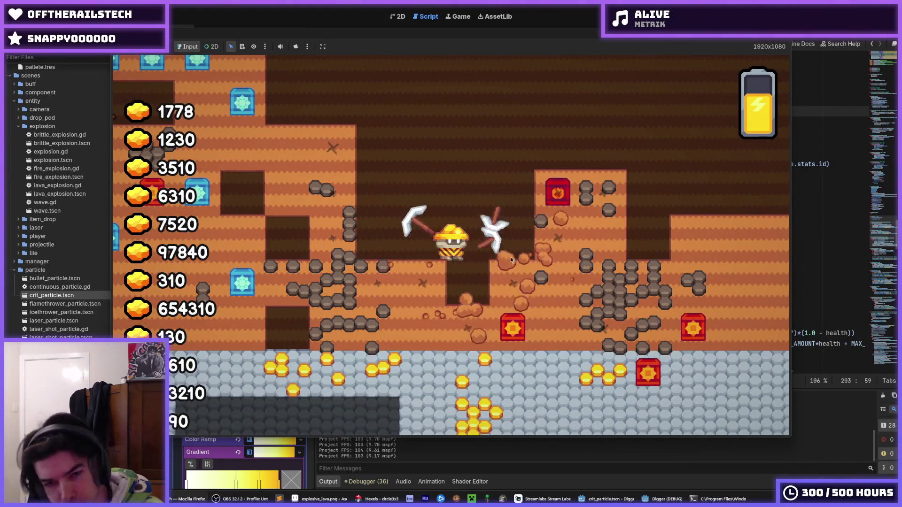
pyautogui.press('s')
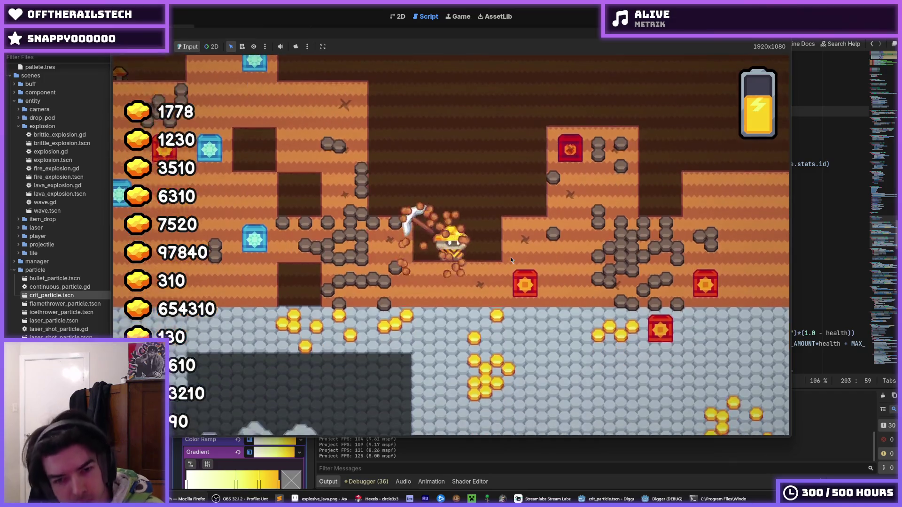
pyautogui.press('a')
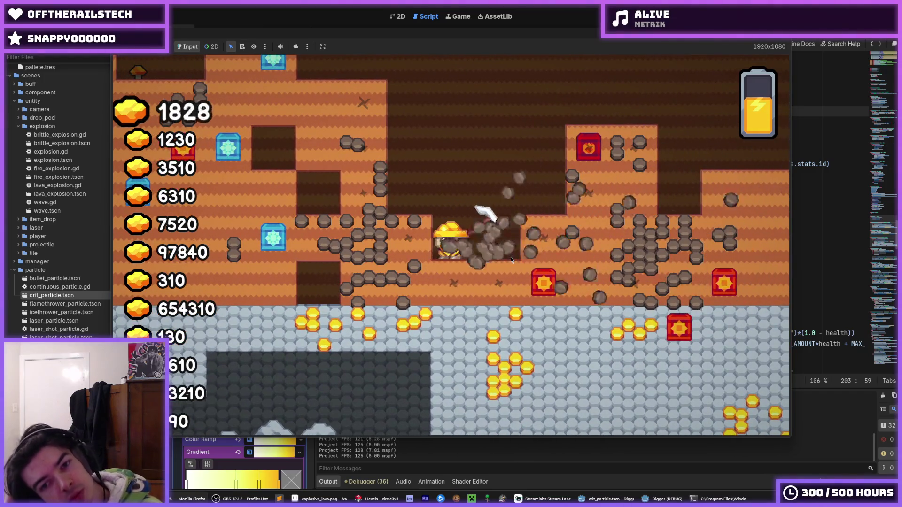
pyautogui.press('s')
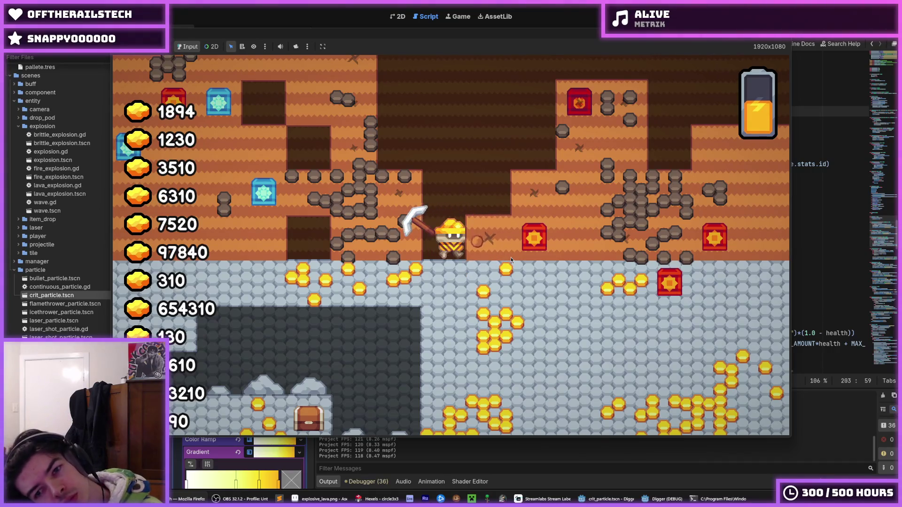
pyautogui.press('d')
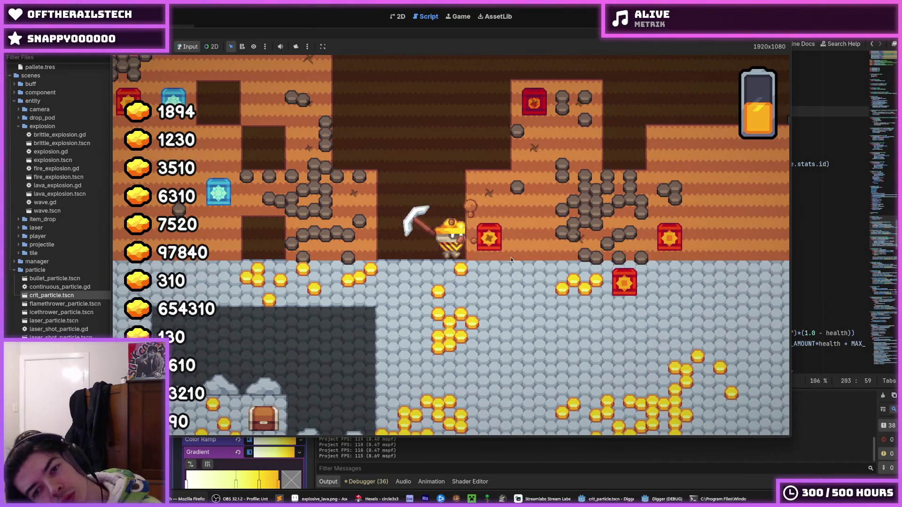
pyautogui.press('d')
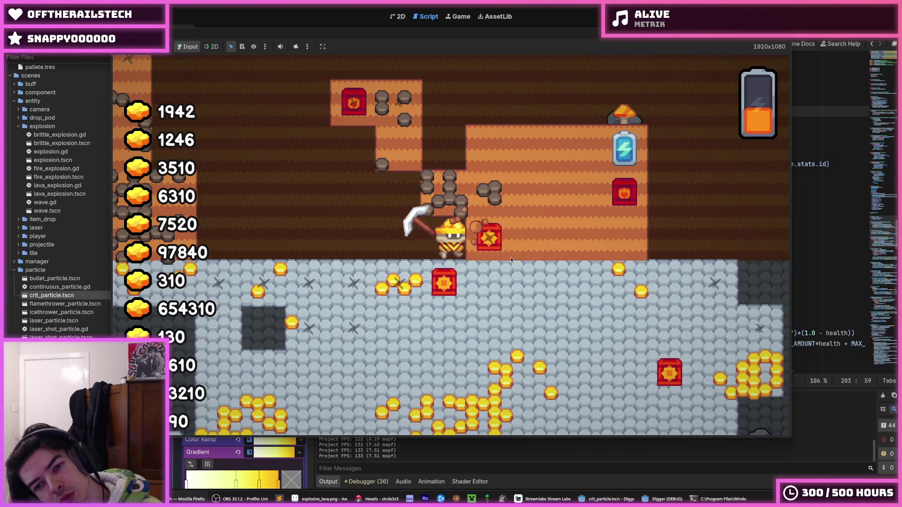
pyautogui.press('d')
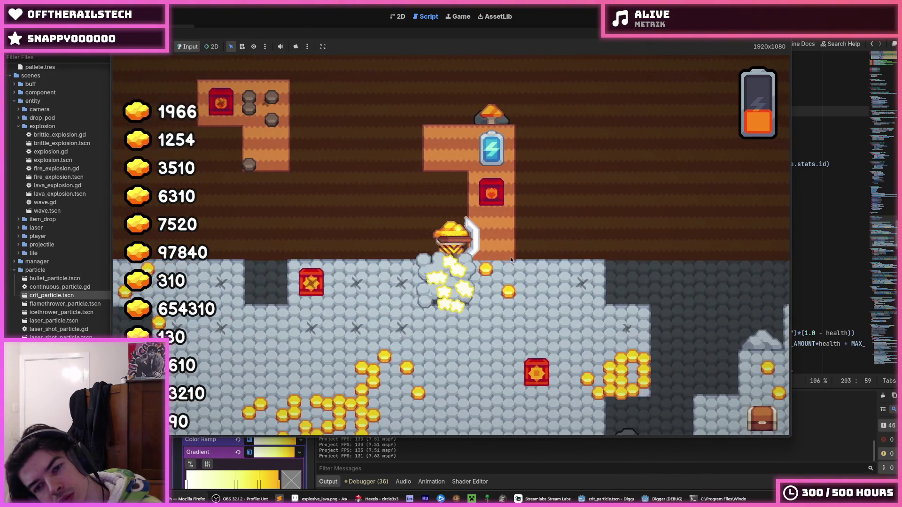
pyautogui.press('s')
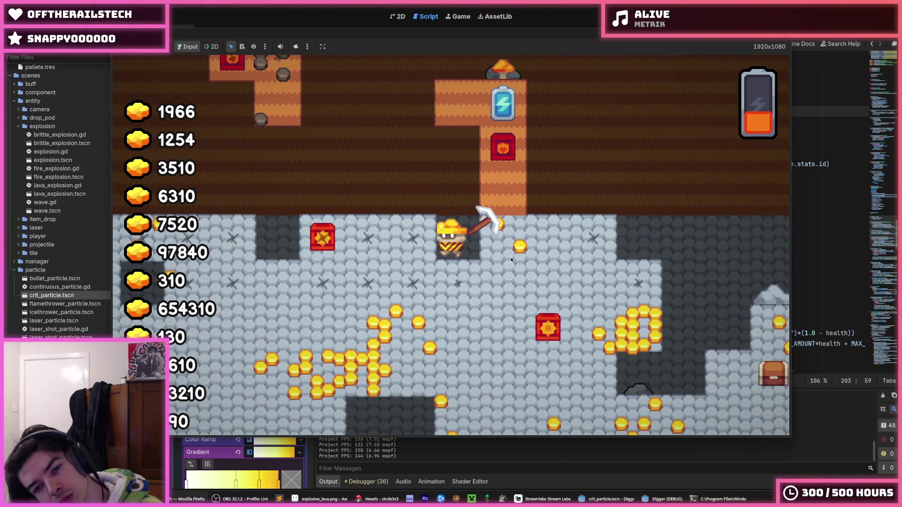
pyautogui.press('a')
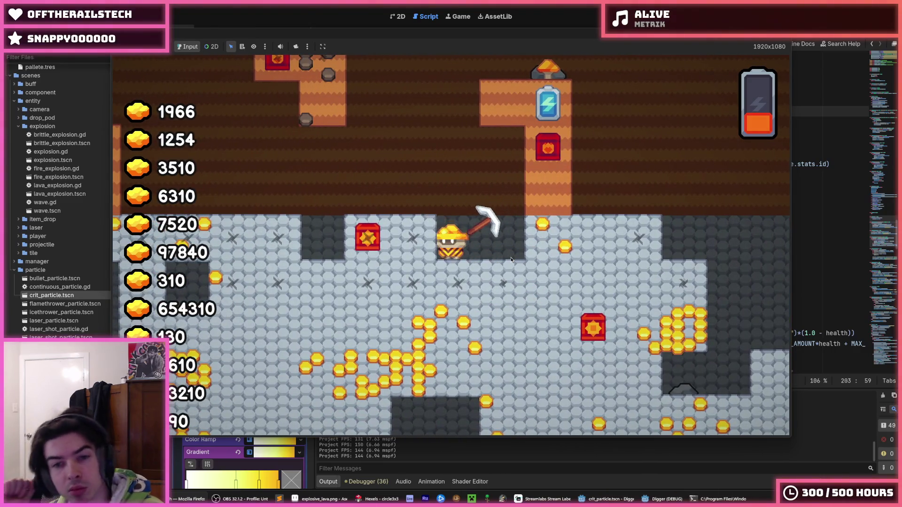
pyautogui.press('a')
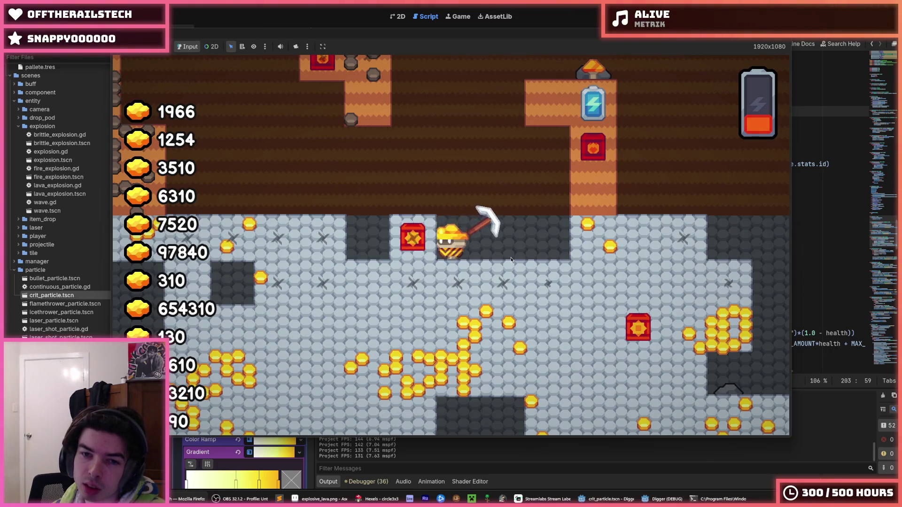
pyautogui.press('a')
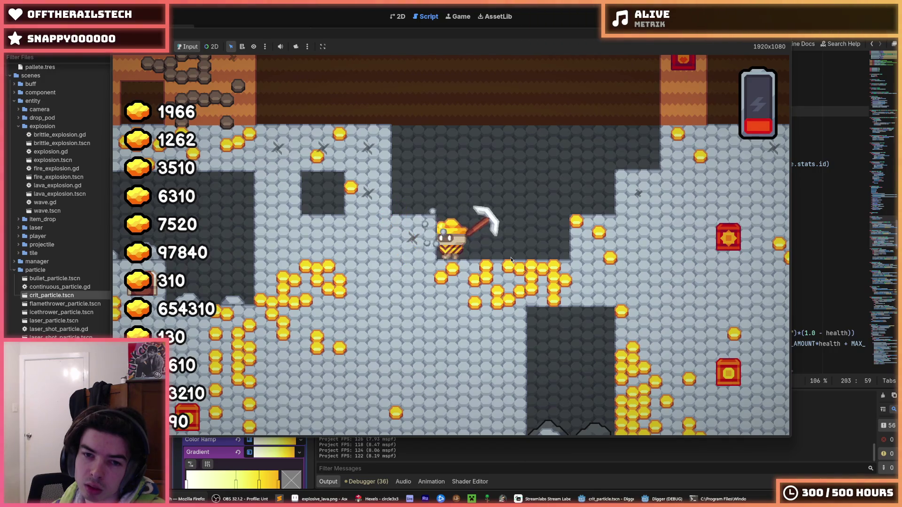
pyautogui.press('a')
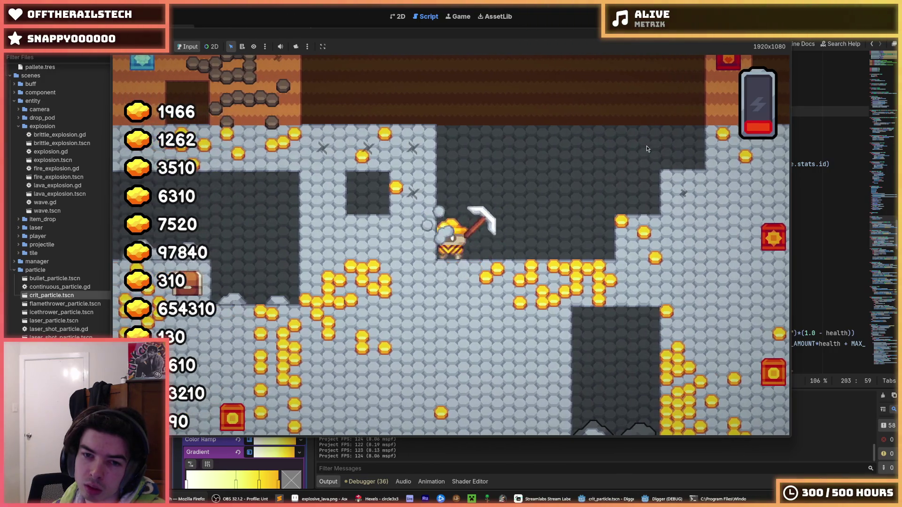
pyautogui.press('F8')
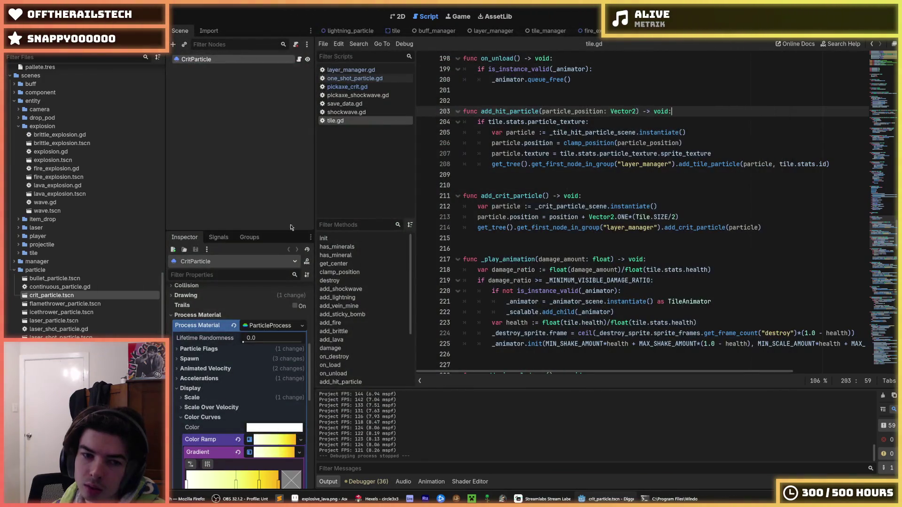
# Step: Test the 5-particle crit effect in a game run, then leave the game window
pyautogui.scroll(4, 662, 115)
pyautogui.scroll(8, 244, 321)
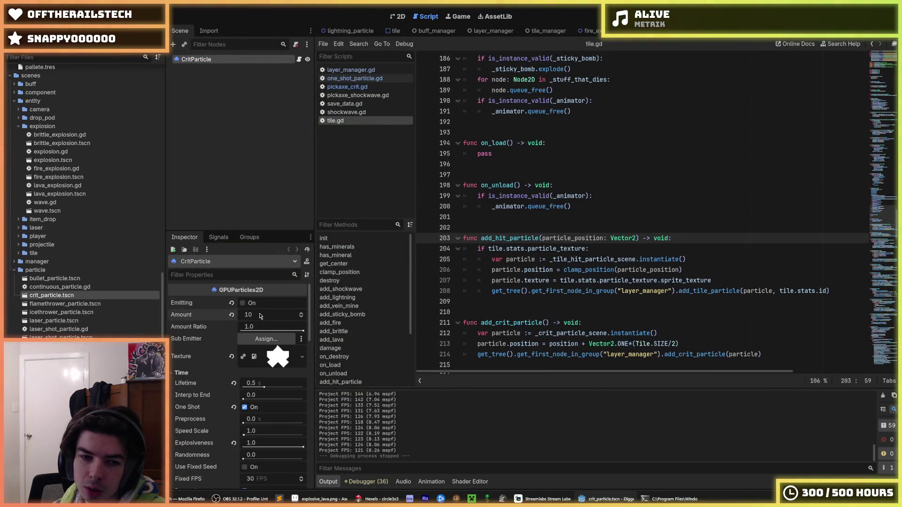
pyautogui.press('F5')
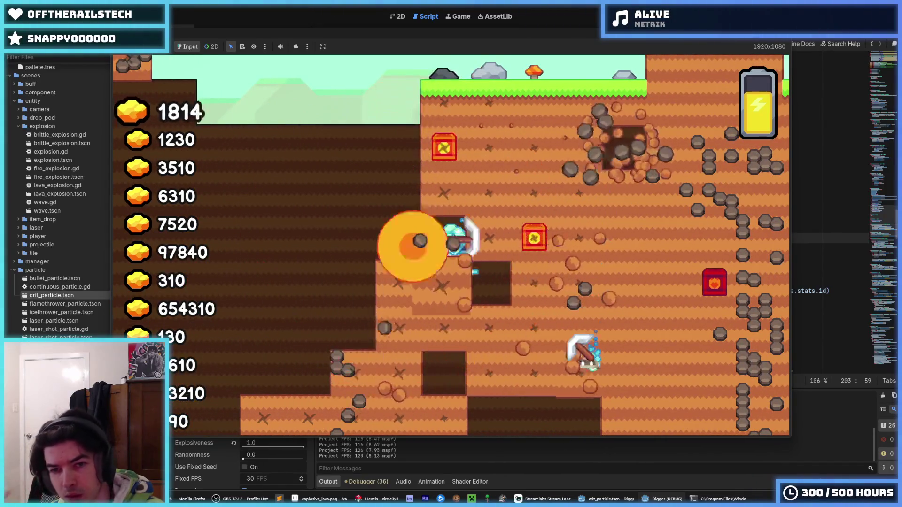
pyautogui.hotkey('alt', 'Tab')
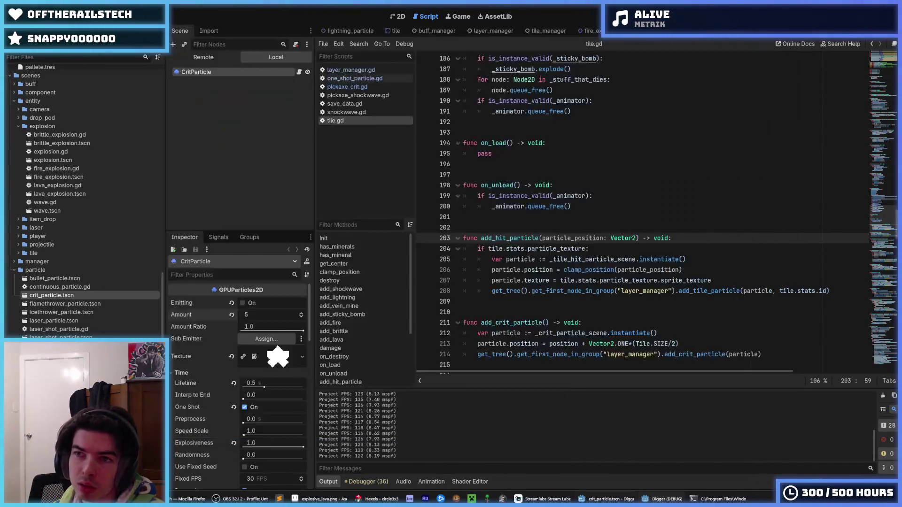
# Step: Return to the particle scene's 2D view and expand the process material's Scale settings
pyautogui.press('F5')
pyautogui.click(398, 19)
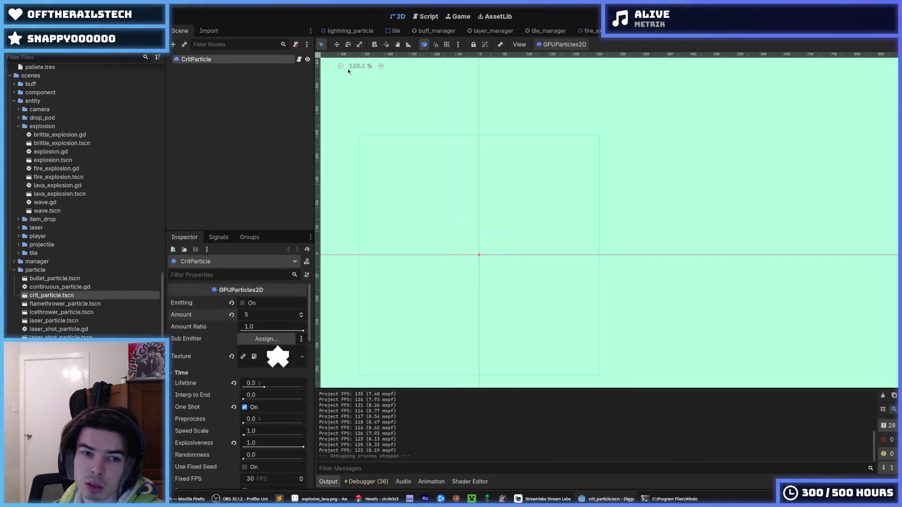
pyautogui.scroll(-10, 211, 377)
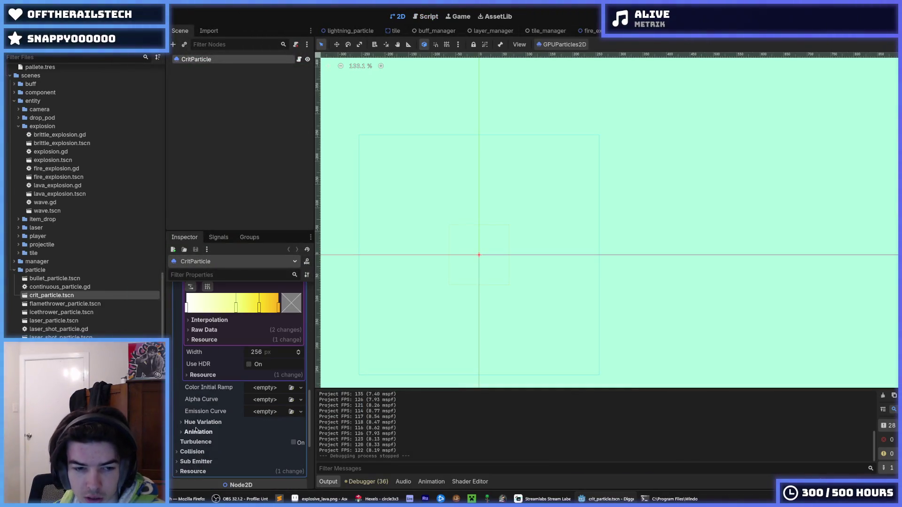
pyautogui.scroll(5, 196, 430)
pyautogui.click(205, 373)
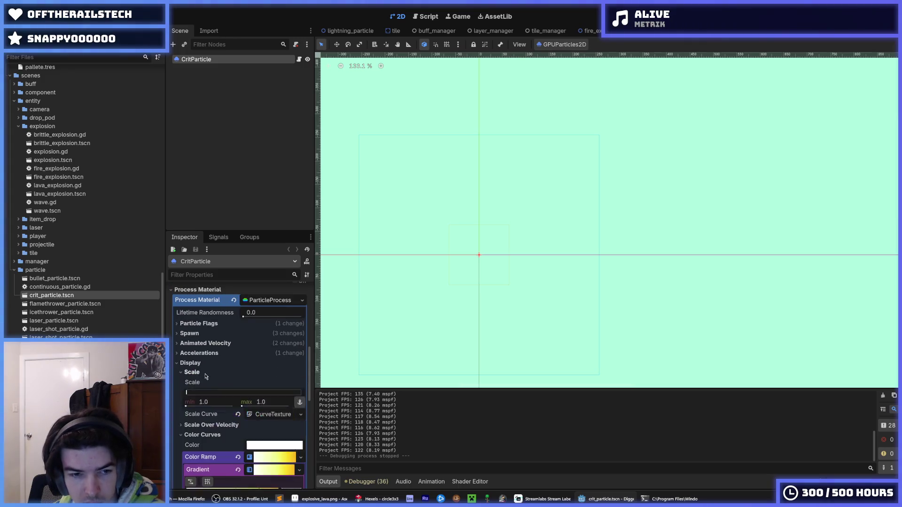
pyautogui.click(250, 416)
pyautogui.click(262, 382)
# Step: Set the Scale minimum and maximum to 2.0, then run the game to test
pyautogui.scroll(-3, 264, 396)
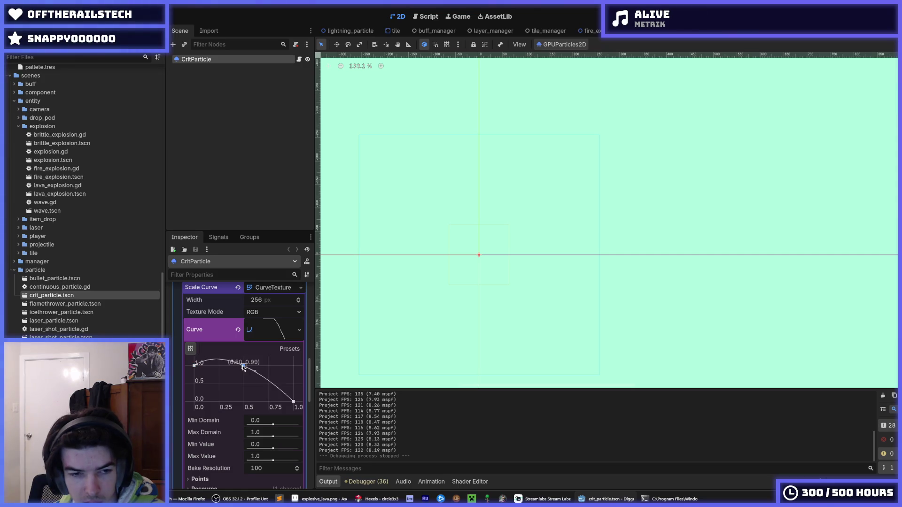
pyautogui.scroll(-2, 236, 374)
pyautogui.scroll(3, 231, 393)
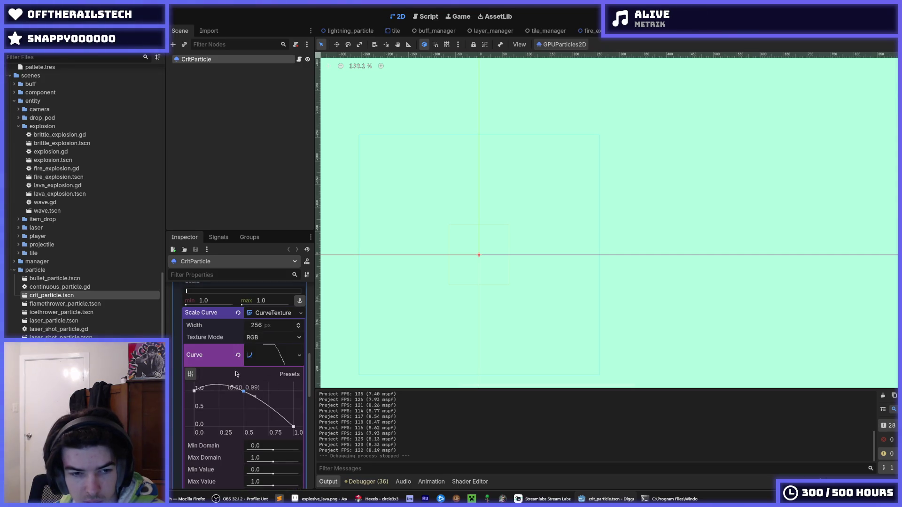
pyautogui.scroll(8, 237, 352)
pyautogui.scroll(-8, 235, 352)
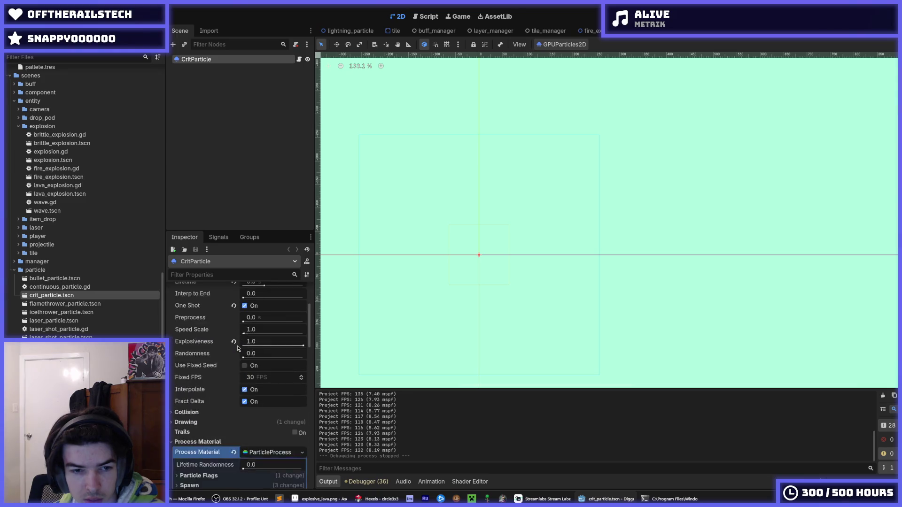
pyautogui.scroll(1, 226, 341)
pyautogui.click(207, 326)
pyautogui.write('2')
pyautogui.press('Tab')
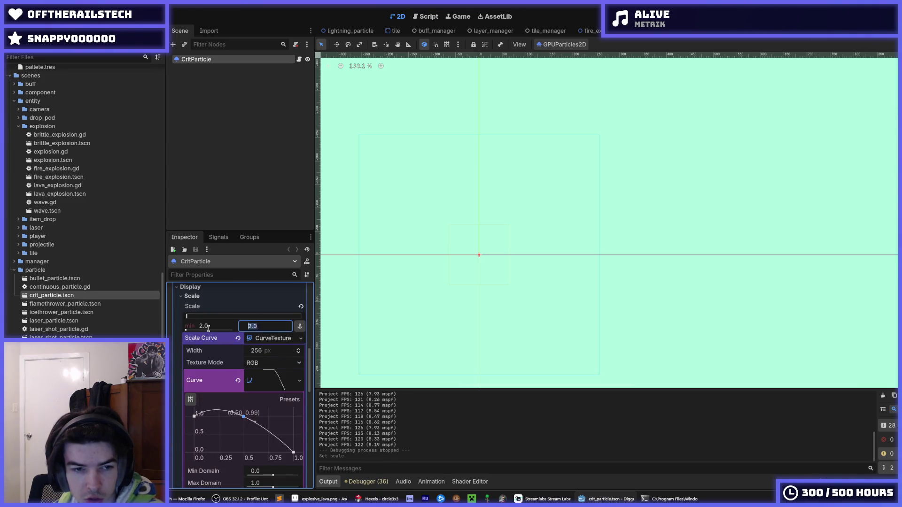
pyautogui.press('F5')
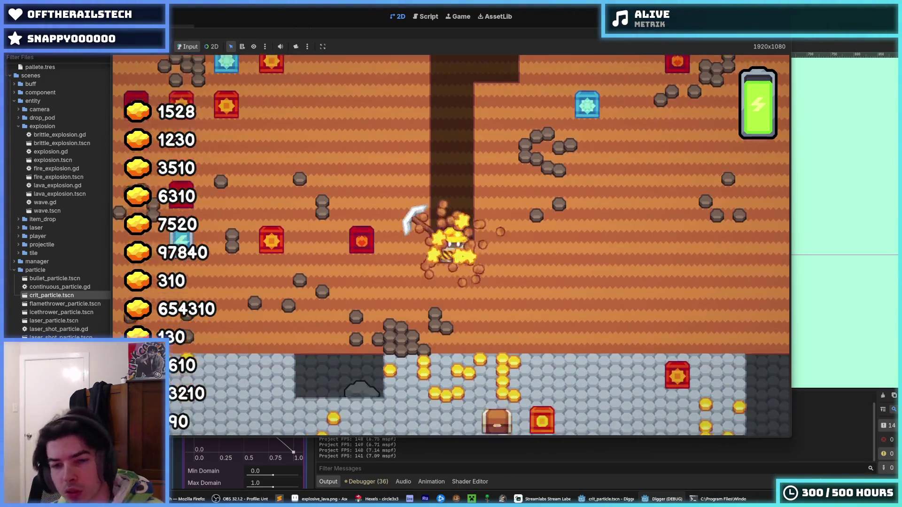
# Step: Stop the test run and return to the minimum Scale field in the Inspector
pyautogui.press('F8')
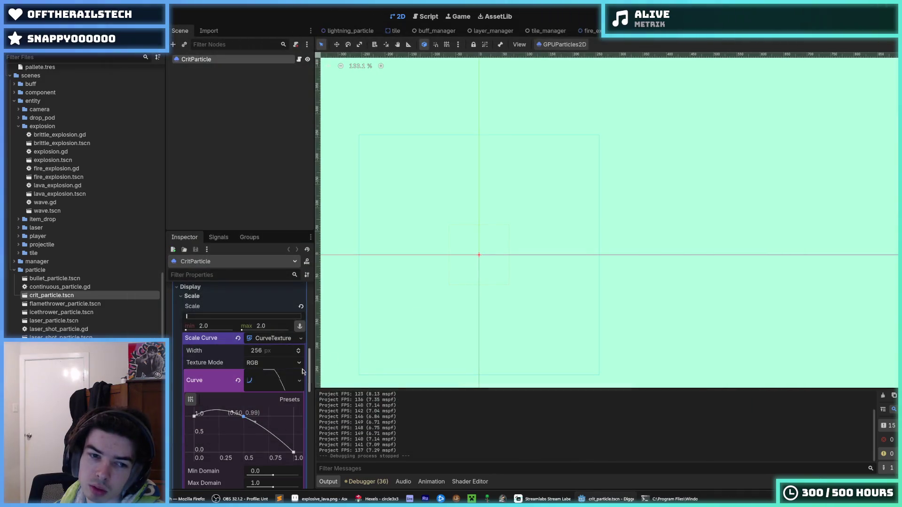
pyautogui.click(216, 330)
# Step: Set the CritParticle scale min and max to 1.5 and test-run the game
pyautogui.write('1.5')
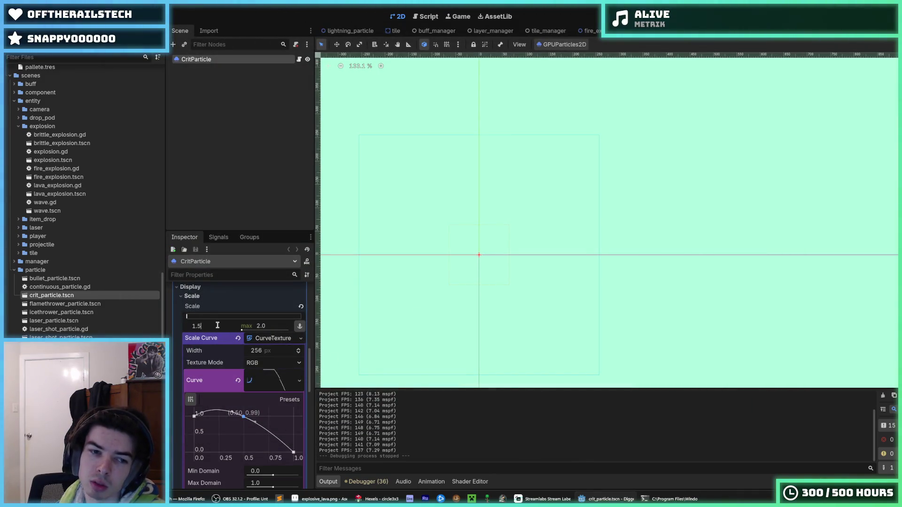
pyautogui.press('Tab')
pyautogui.write('1')
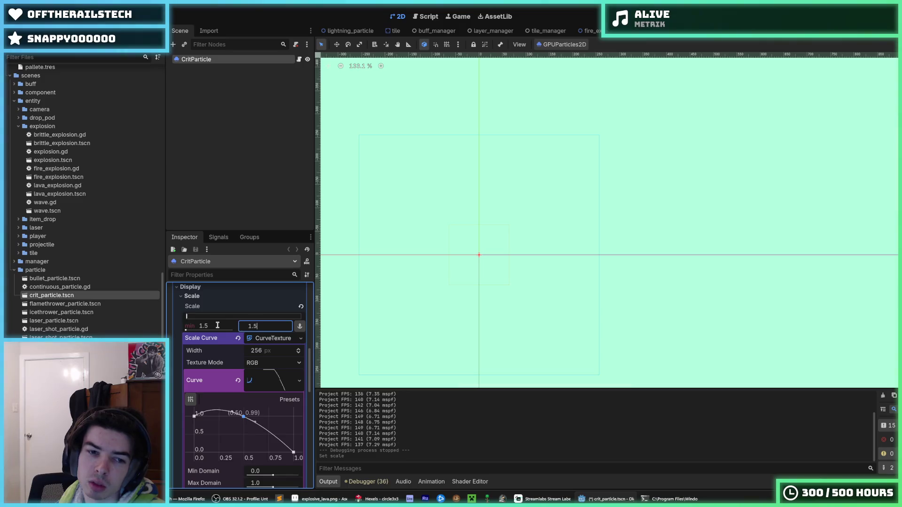
pyautogui.press('F5')
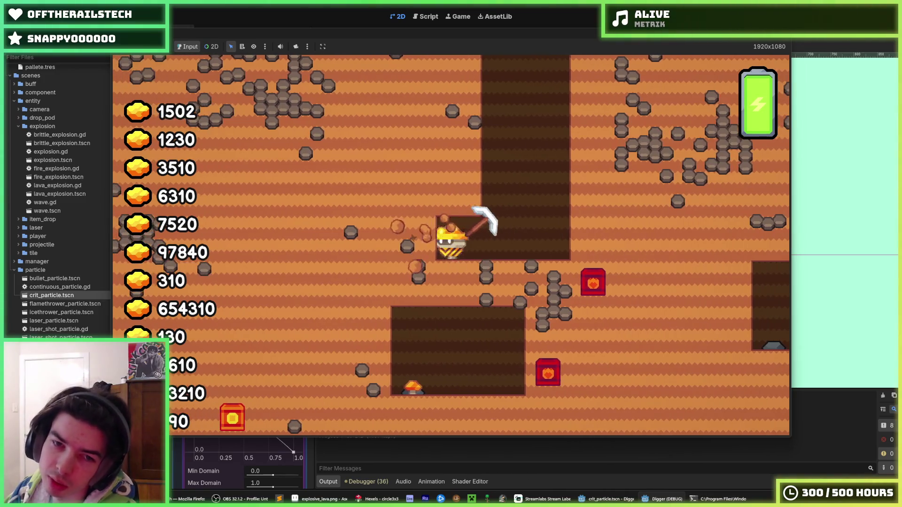
pyautogui.press('F8')
# Step: Reset the CritParticle scale min and max to 1.0 and relaunch the game
pyautogui.click(217, 325)
pyautogui.write('1')
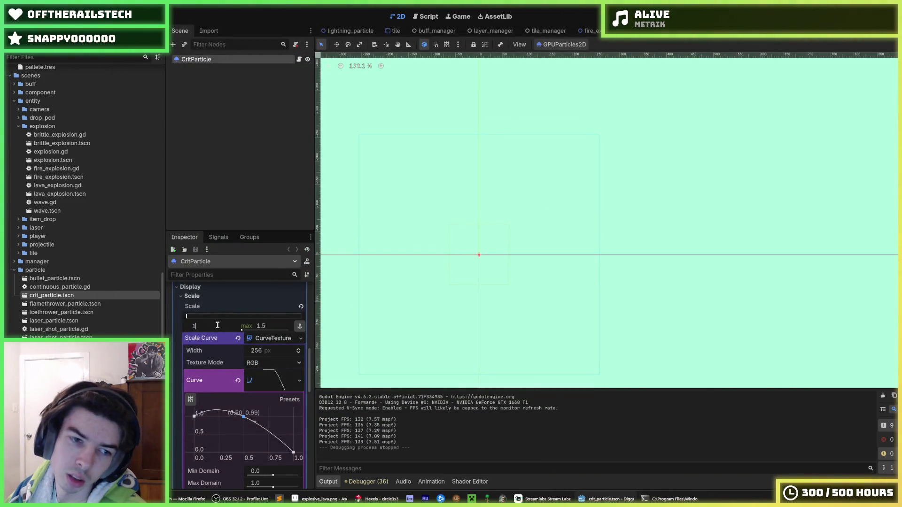
pyautogui.press('Tab')
pyautogui.write('1')
pyautogui.click(366, 309)
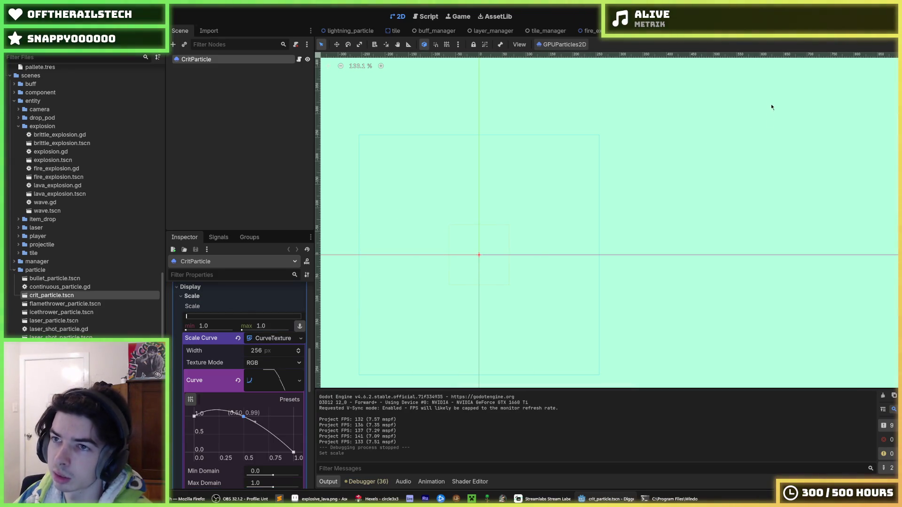
pyautogui.press('F5')
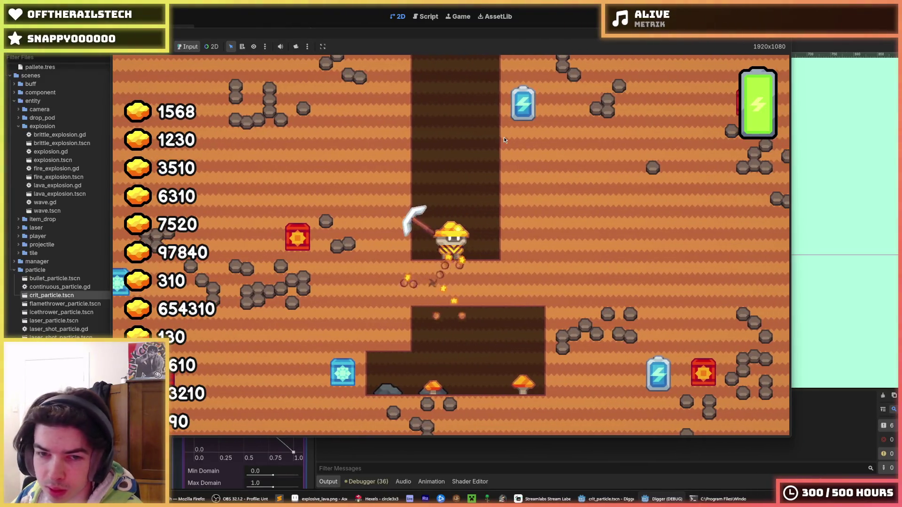
pyautogui.press('d')
pyautogui.press('s')
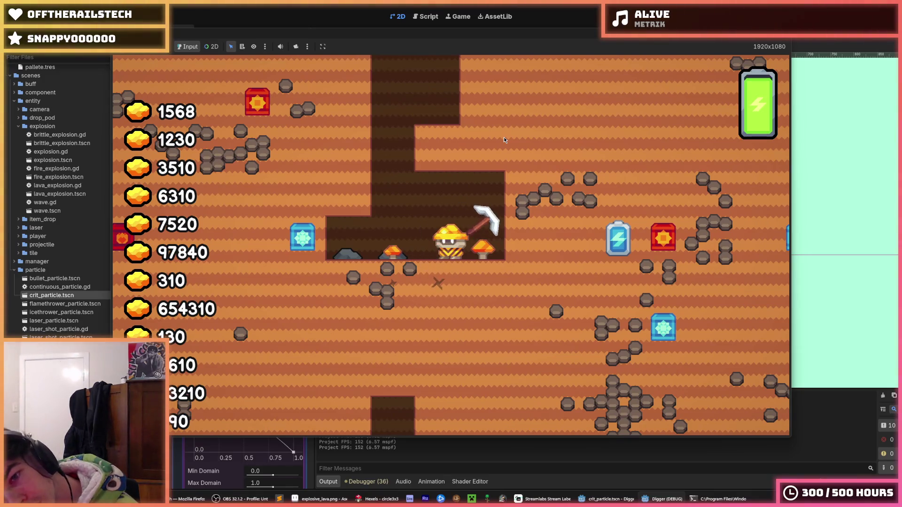
pyautogui.press('s')
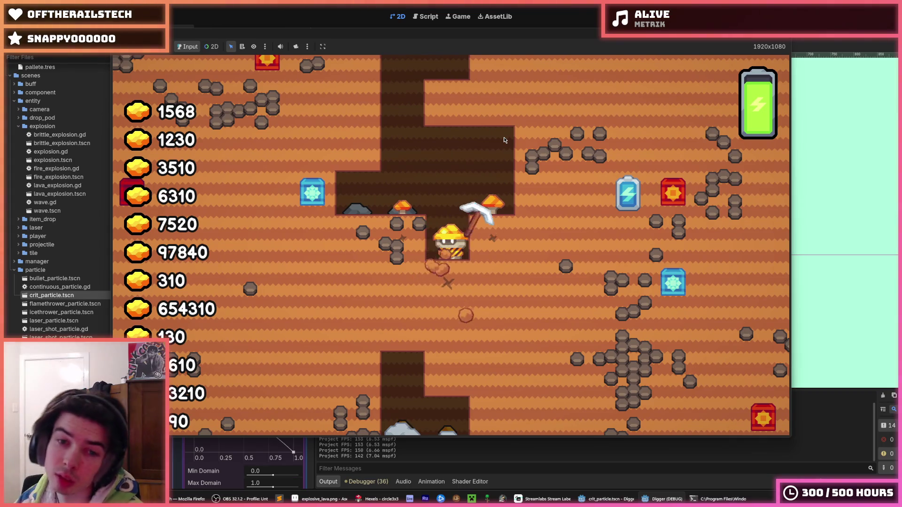
pyautogui.press('s')
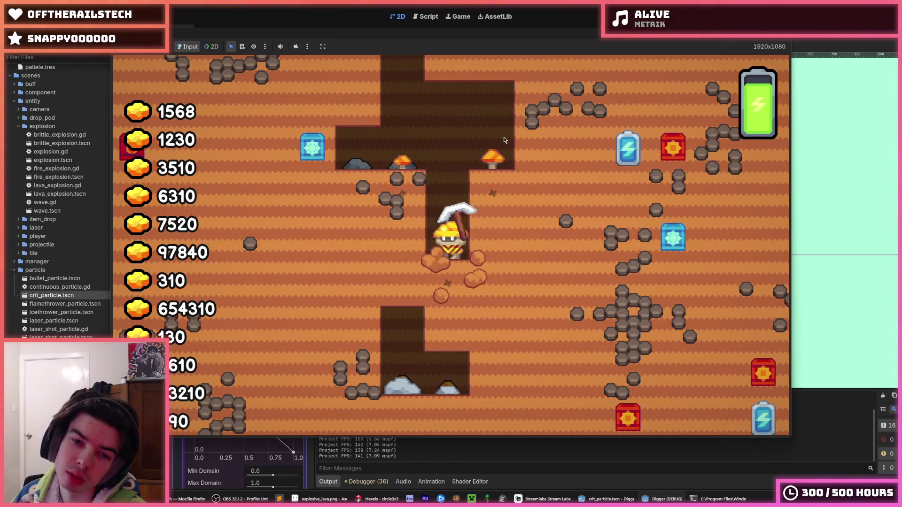
pyautogui.press('s')
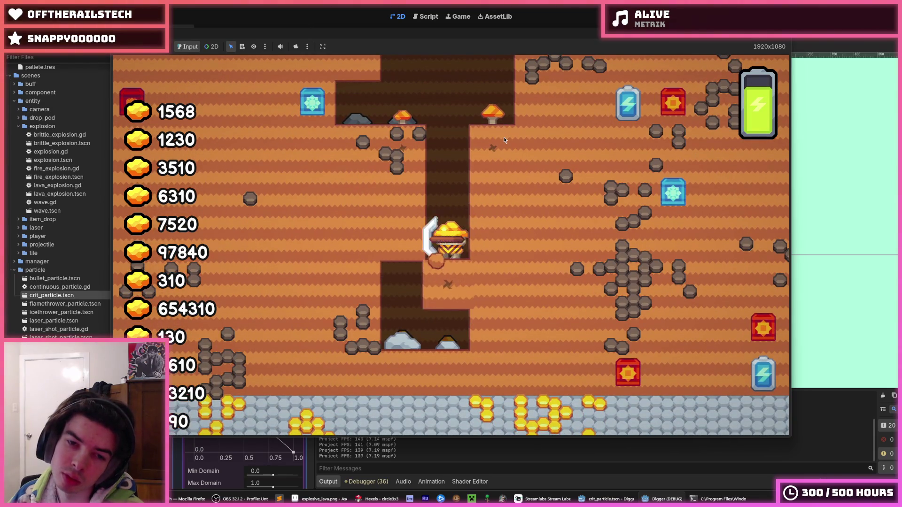
pyautogui.press('s')
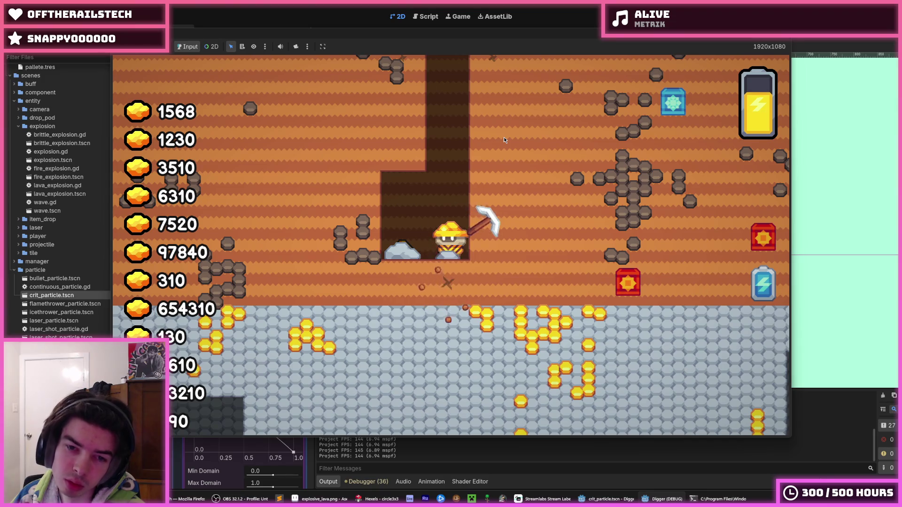
pyautogui.press('s')
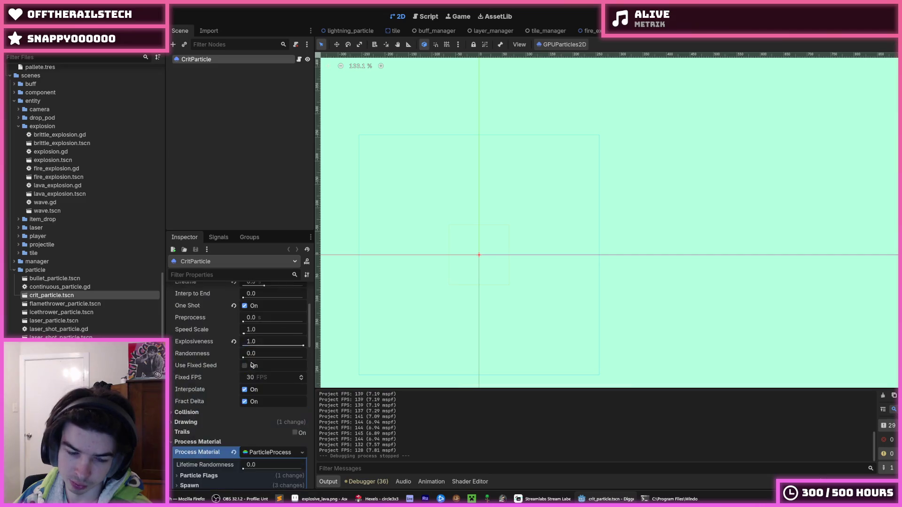
# Step: Raise the CritParticle Amount from 5 to 10, save, and run a game test
pyautogui.click(247, 314)
pyautogui.write('10')
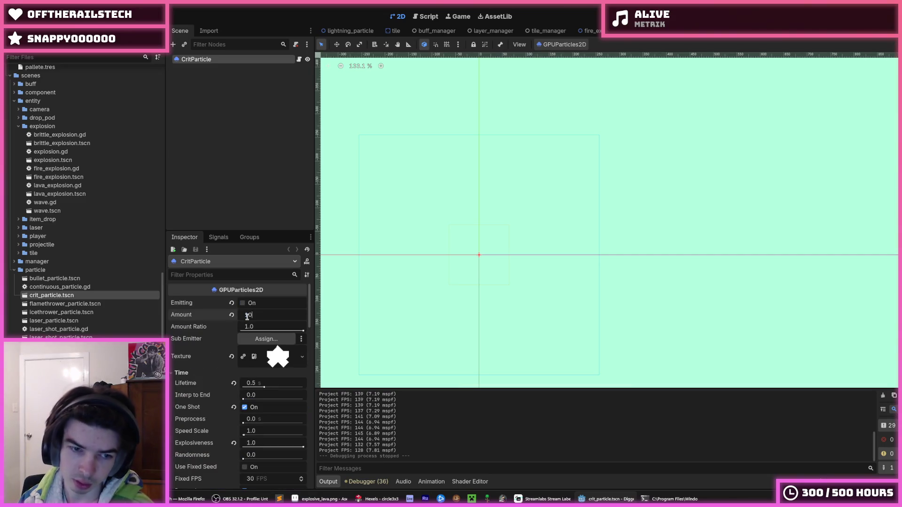
pyautogui.press('Return')
pyautogui.hotkey('ctrl', 's')
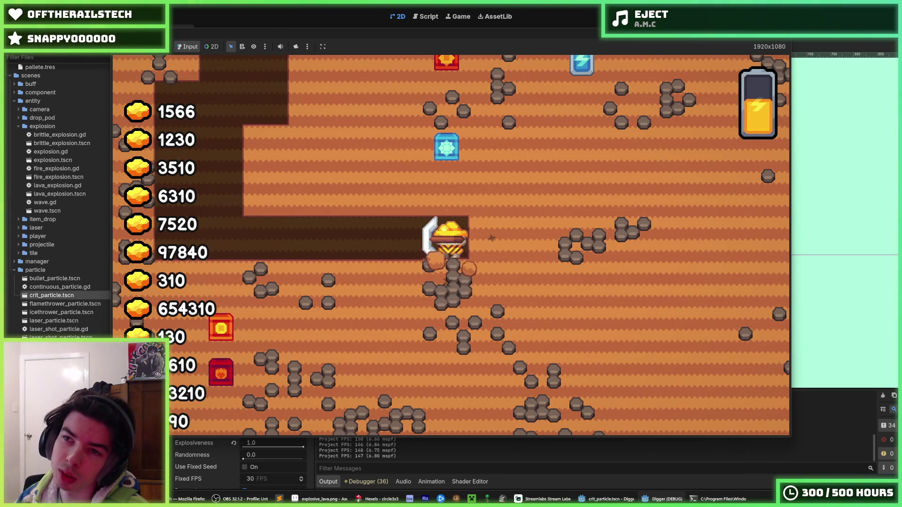
pyautogui.press('F8')
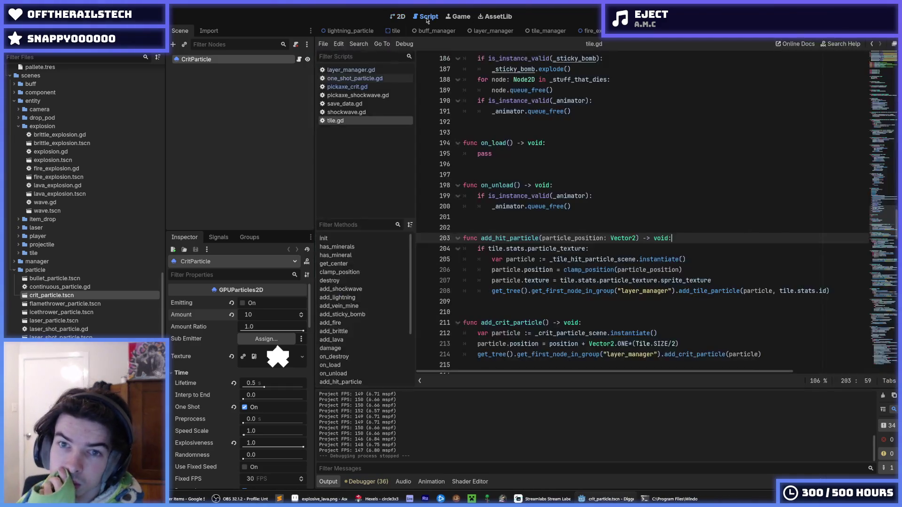
# Step: Open pickaxe_crit.gd in the script editor and look over its hit code
pyautogui.click(425, 16)
pyautogui.click(375, 87)
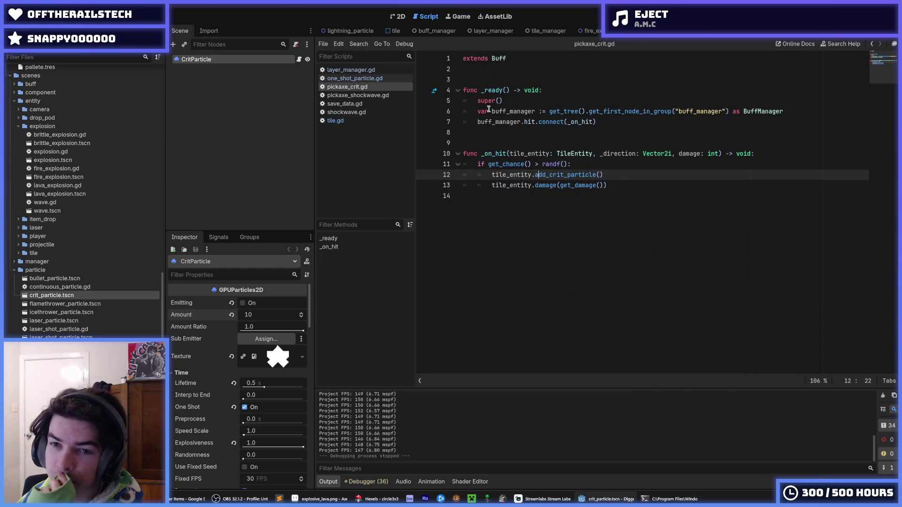
pyautogui.click(602, 186)
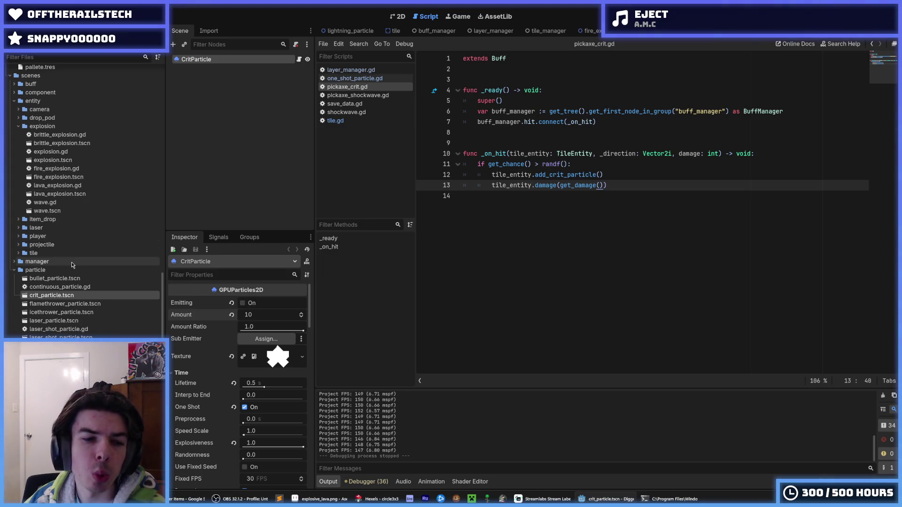
pyautogui.scroll(10, 69, 287)
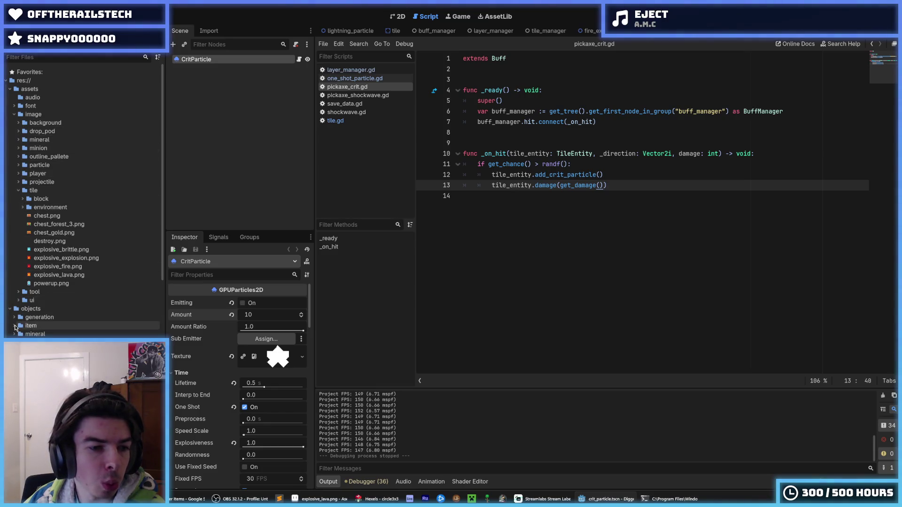
pyautogui.scroll(-5, 23, 325)
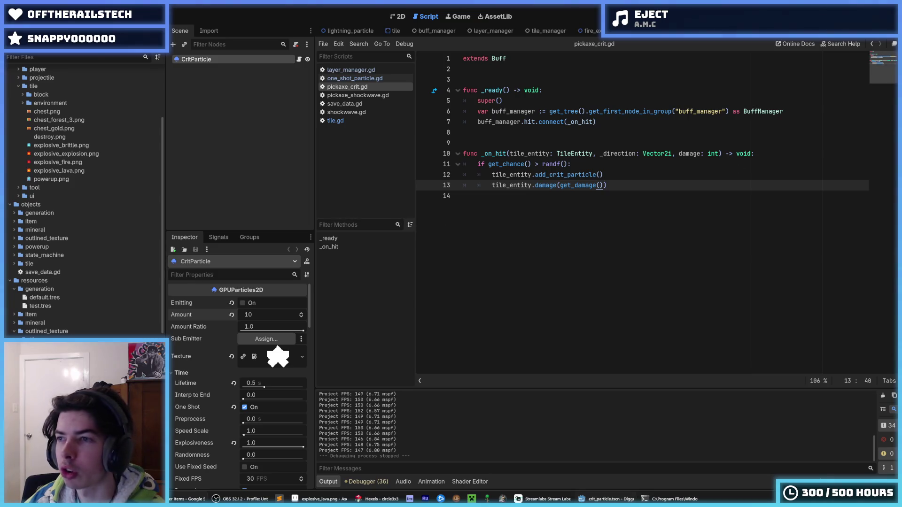
pyautogui.click(453, 207)
pyautogui.scroll(-3, 100, 268)
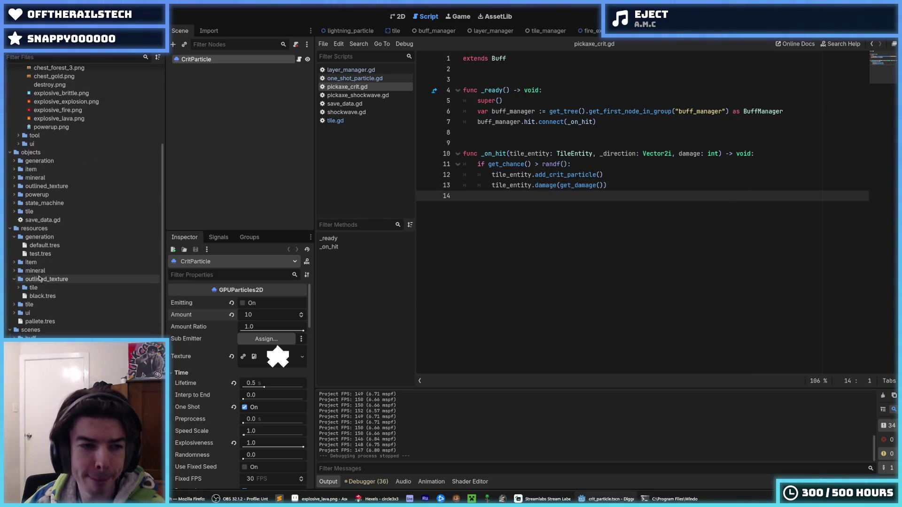
pyautogui.scroll(-13, 51, 248)
# Step: Filter the FileSystem by 'crit' and inspect the pickaxe_crit.tres resource
pyautogui.click(52, 295)
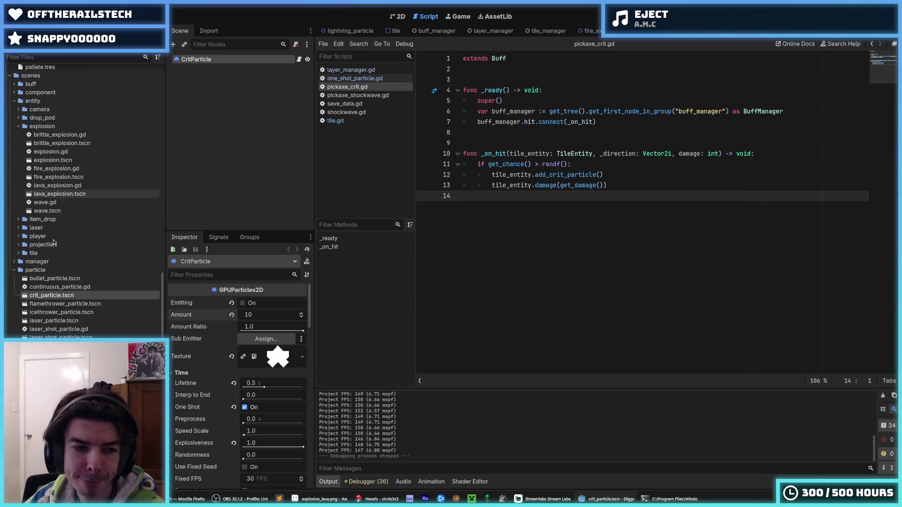
pyautogui.write('crit')
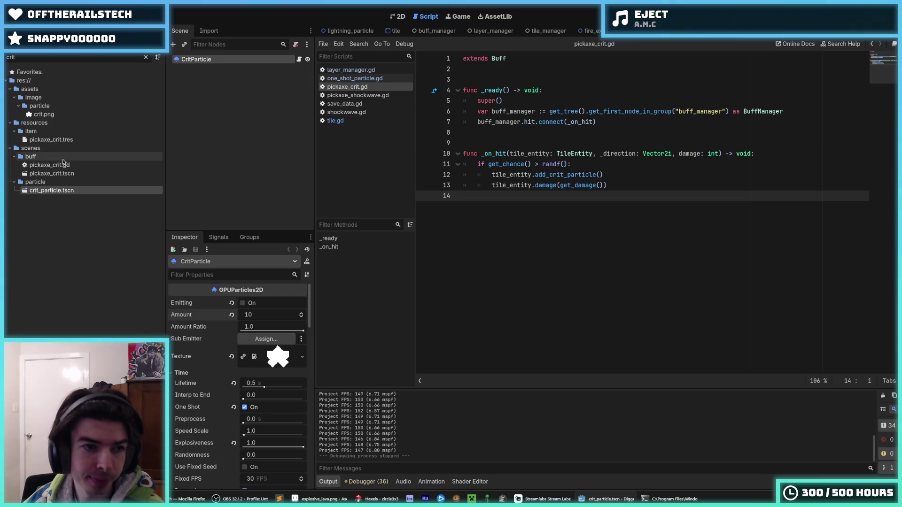
pyautogui.click(53, 140)
# Step: Insert 'extra' before 'damage' in the Critical Hit description and save
pyautogui.scroll(1, 214, 319)
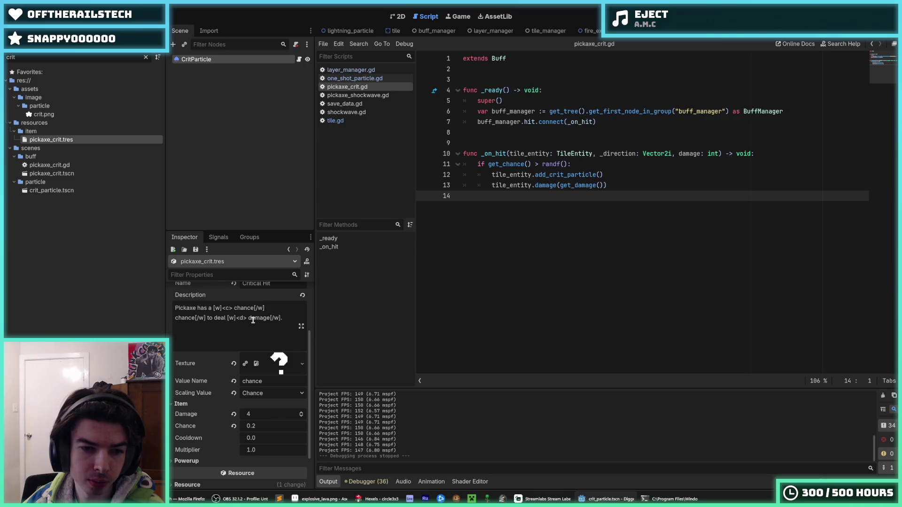
pyautogui.click(249, 319)
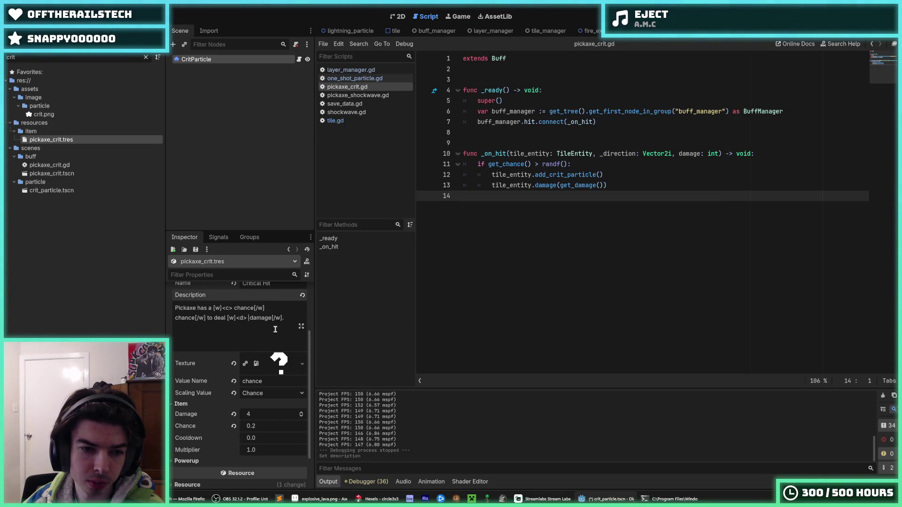
pyautogui.write('extra')
pyautogui.hotkey('ctrl', 's')
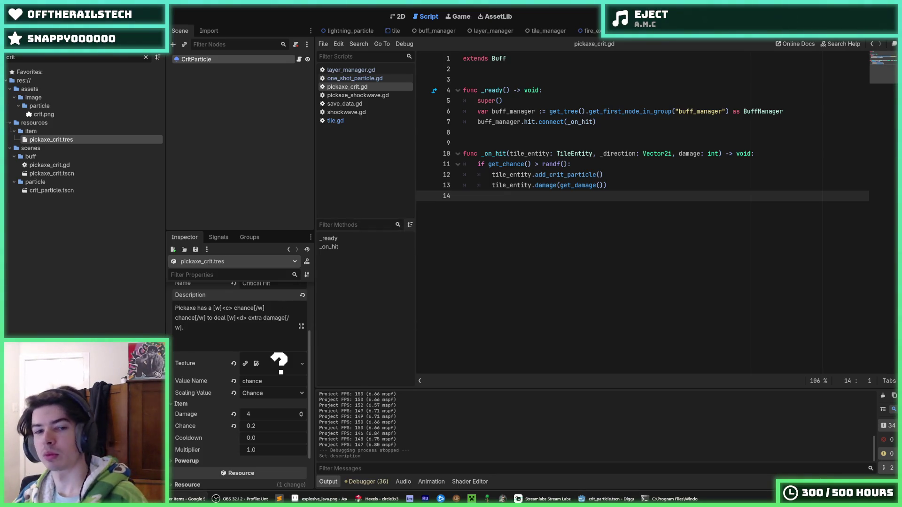
pyautogui.scroll(1, 239, 375)
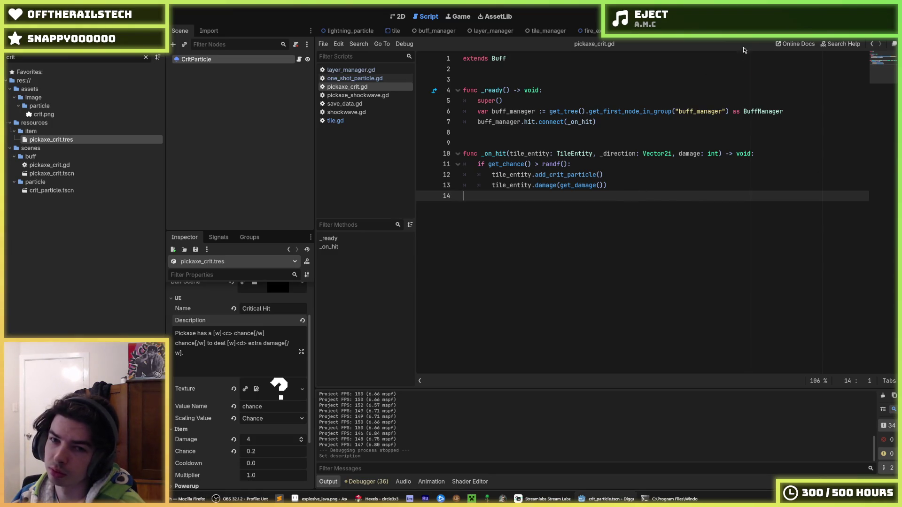
# Step: Run the game to test crit bursts, then return to pickaxe_crit.gd
pyautogui.press('F5')
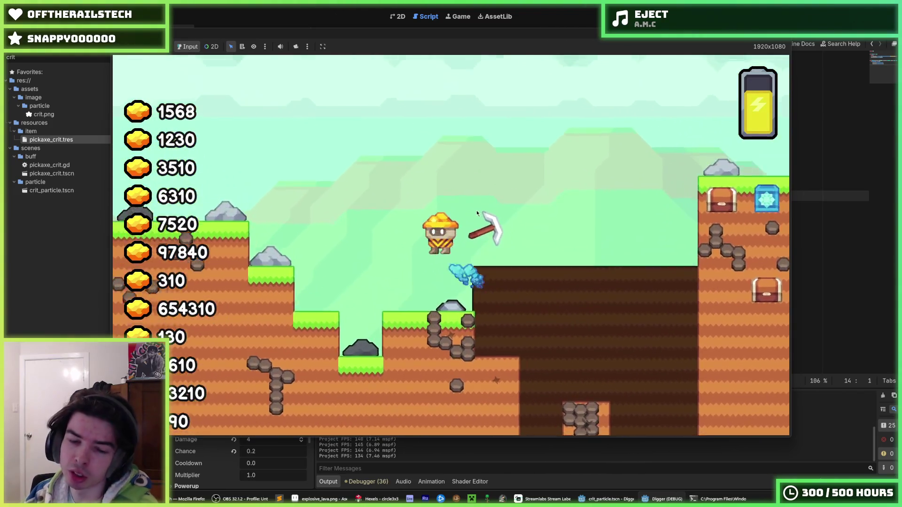
pyautogui.hotkey('alt', 'Tab')
pyautogui.click(553, 101)
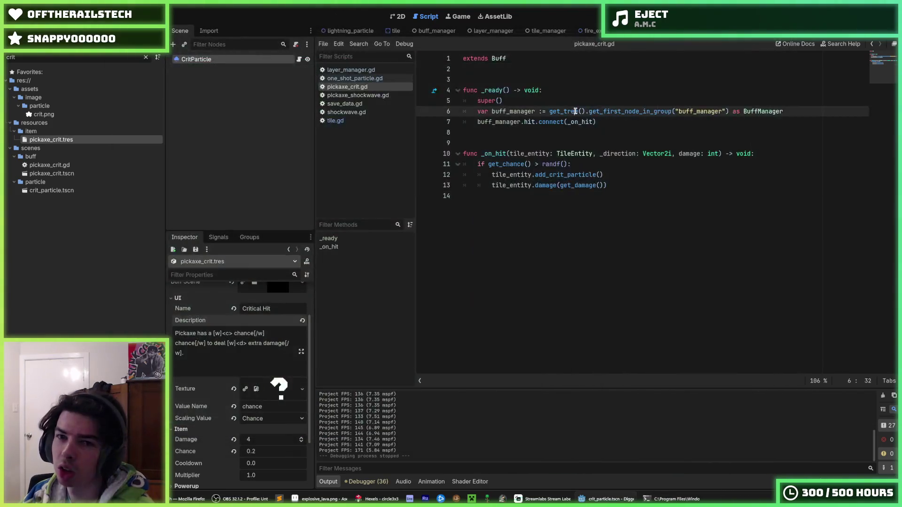
pyautogui.press('F5')
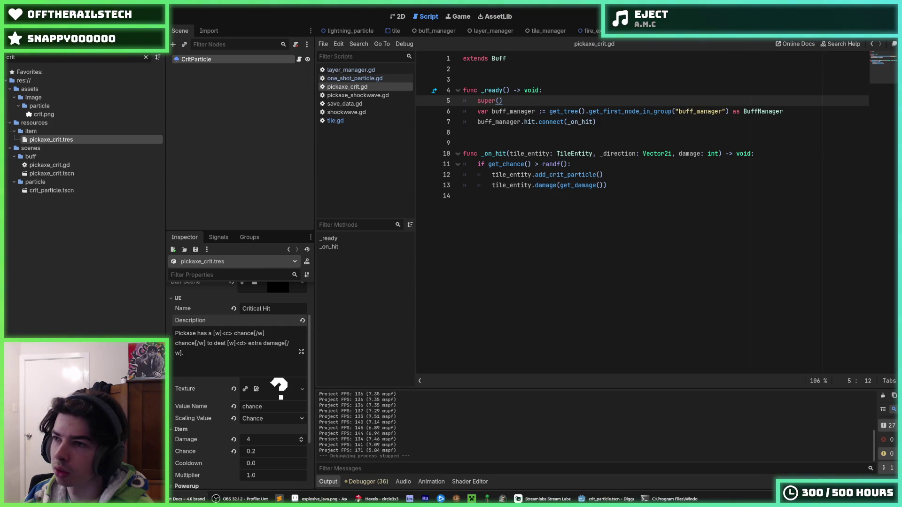
pyautogui.click(607, 121)
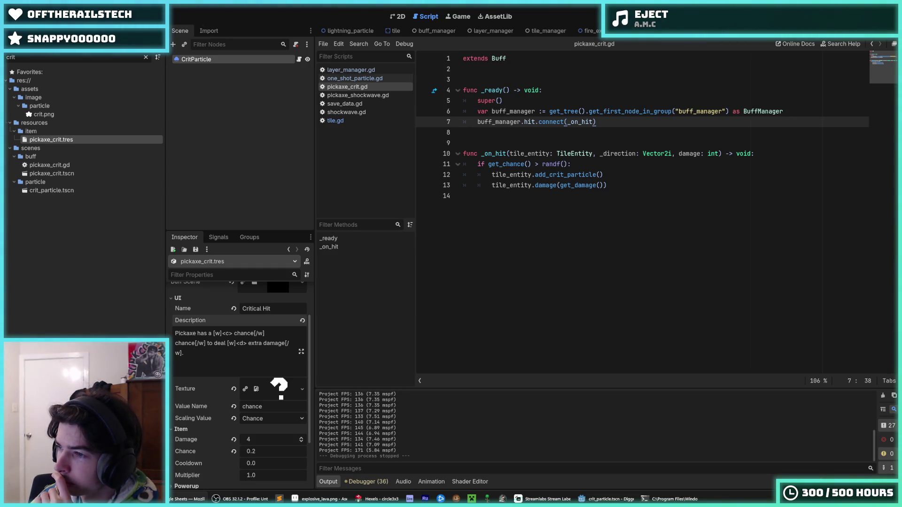
pyautogui.hotkey('alt', 'Tab')
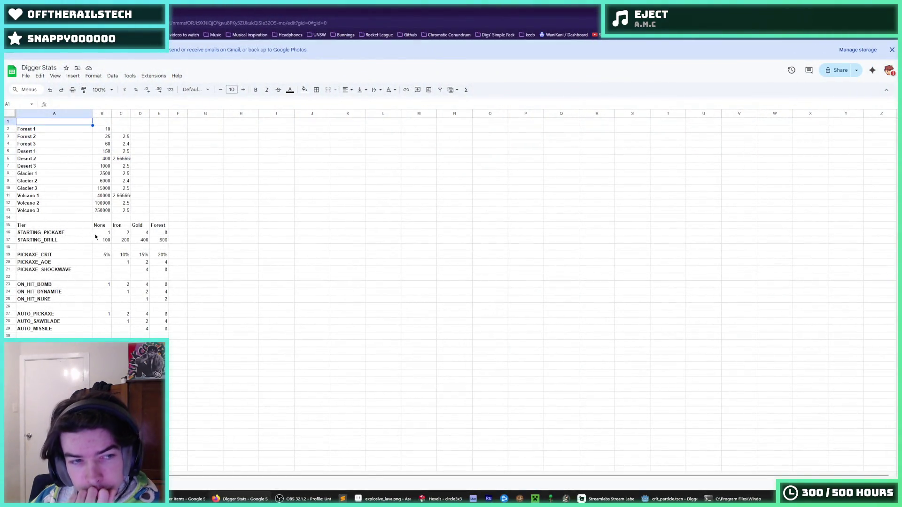
# Step: Review the STARTING_PICKAXE and STARTING_DRILL tier values in the Digger Stats table
pyautogui.click(104, 234)
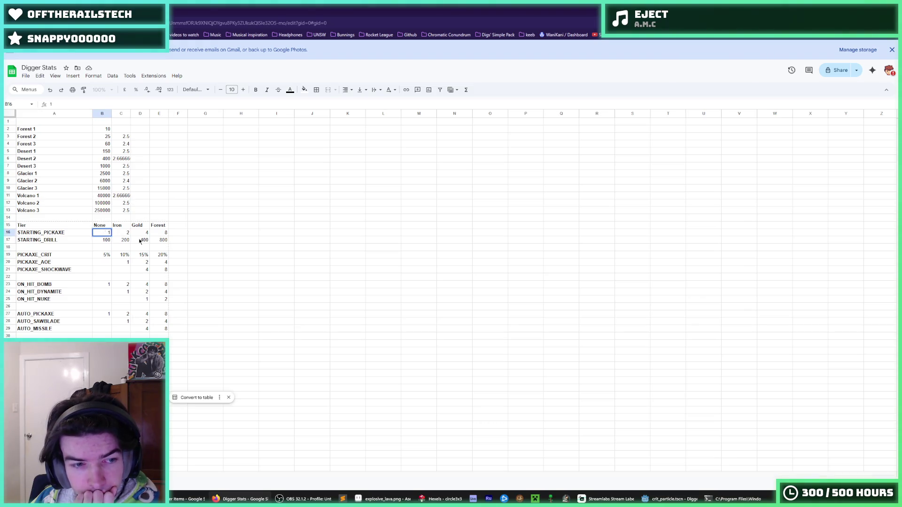
pyautogui.click(139, 241)
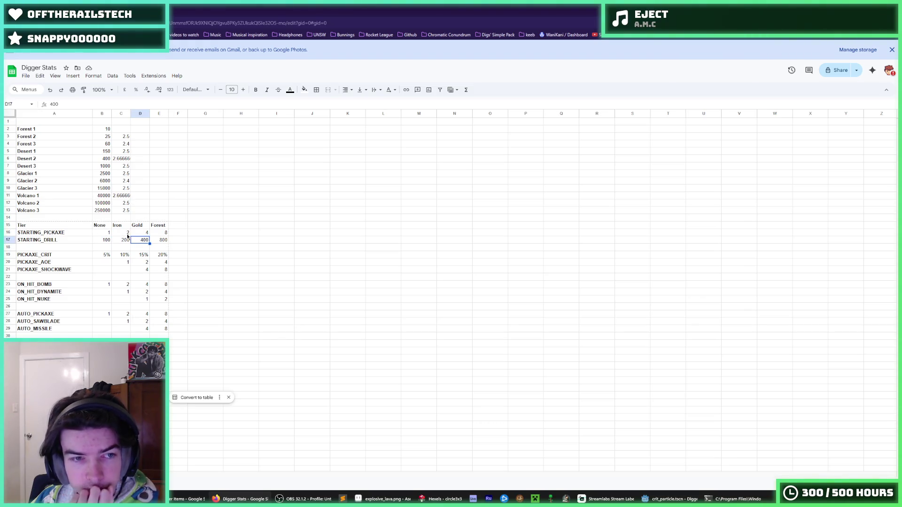
pyautogui.click(125, 235)
pyautogui.click(101, 225)
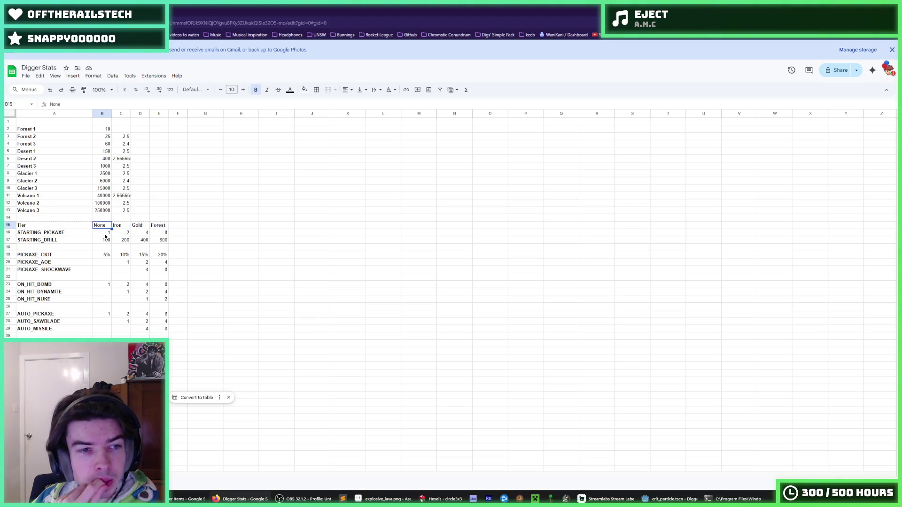
pyautogui.click(105, 235)
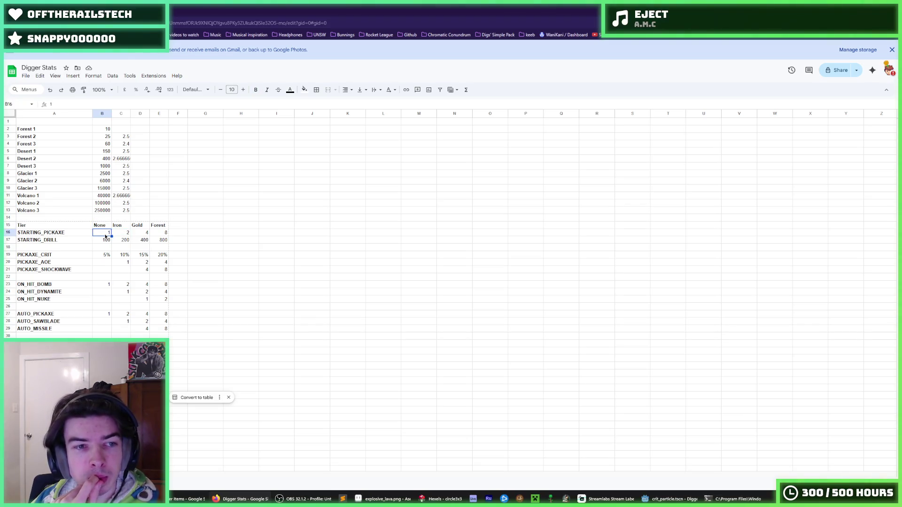
# Step: Replace PICKAXE_CRIT's 5% None-tier value in B19 with 40
pyautogui.click(107, 256)
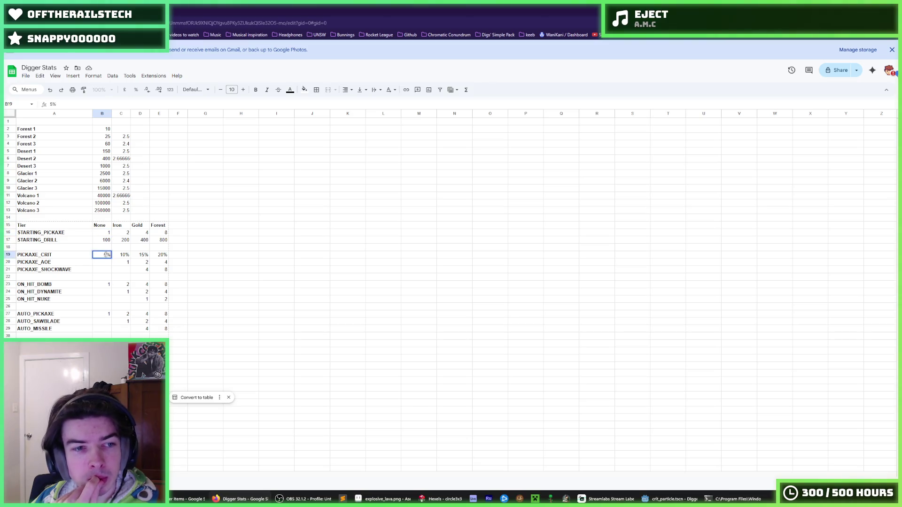
pyautogui.moveTo(107, 254); pyautogui.dragTo(92, 255)
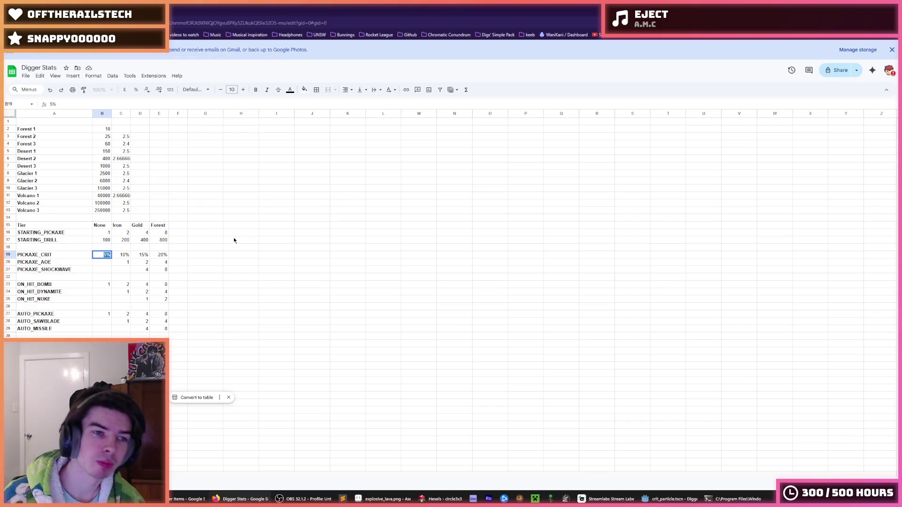
pyautogui.write('40')
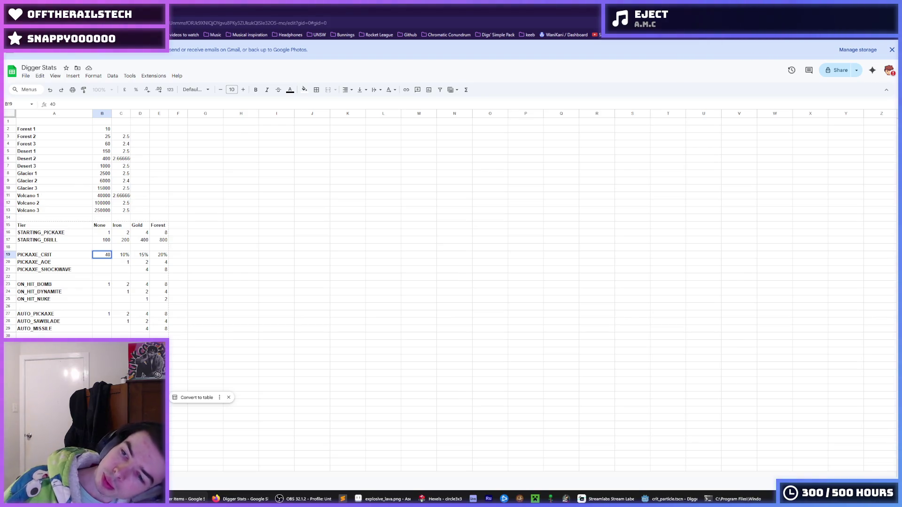
# Step: Change PICKAXE_CRIT's None-tier value in B19 to 8
pyautogui.click(123, 255)
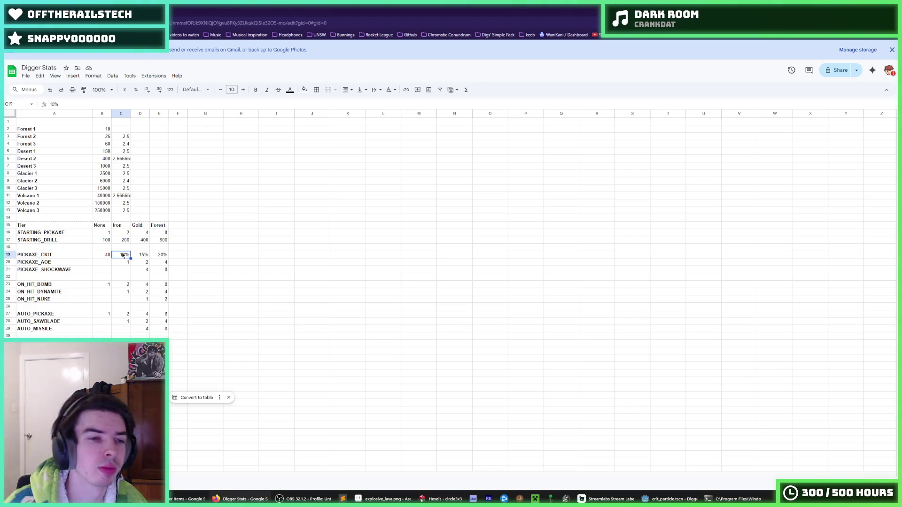
pyautogui.click(111, 256)
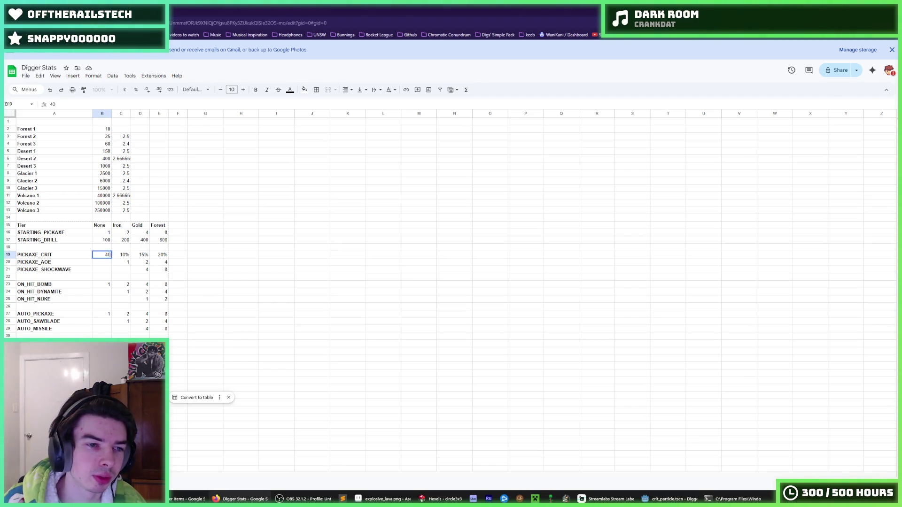
pyautogui.doubleClick(100, 254)
pyautogui.write('8')
pyautogui.press('Return')
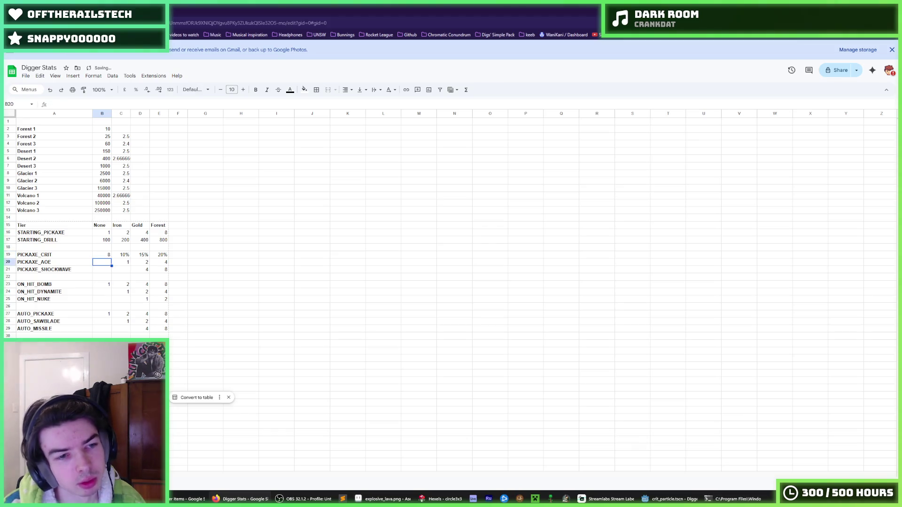
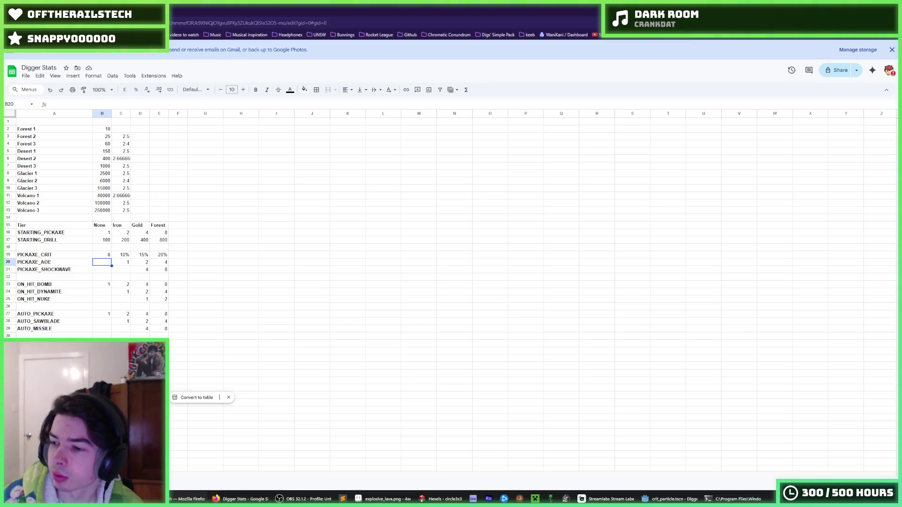
# Step: Enter 16, 32 and 64 as PICKAXE_CRIT's Iron, Gold and Forest values in C19–E19
pyautogui.click(117, 254)
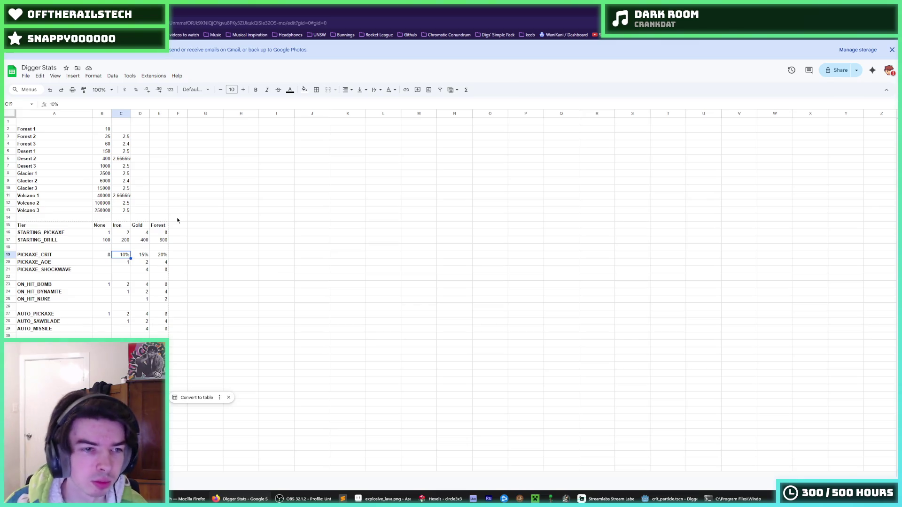
pyautogui.write('16')
pyautogui.press('Tab')
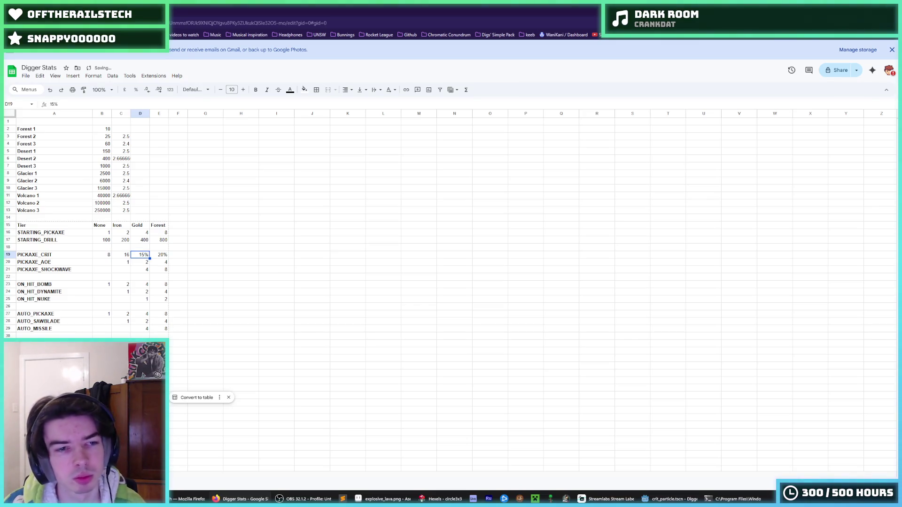
pyautogui.write('32')
pyautogui.press('Tab')
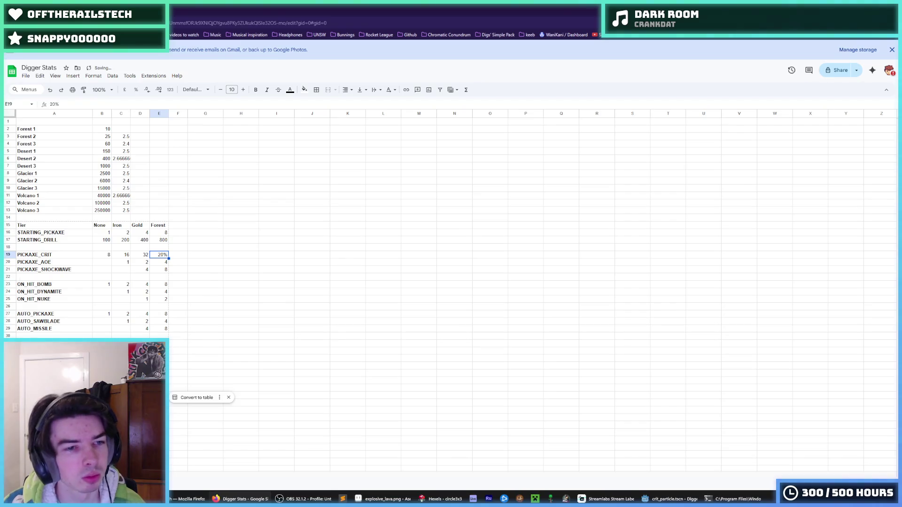
pyautogui.write('64')
pyautogui.press('Return')
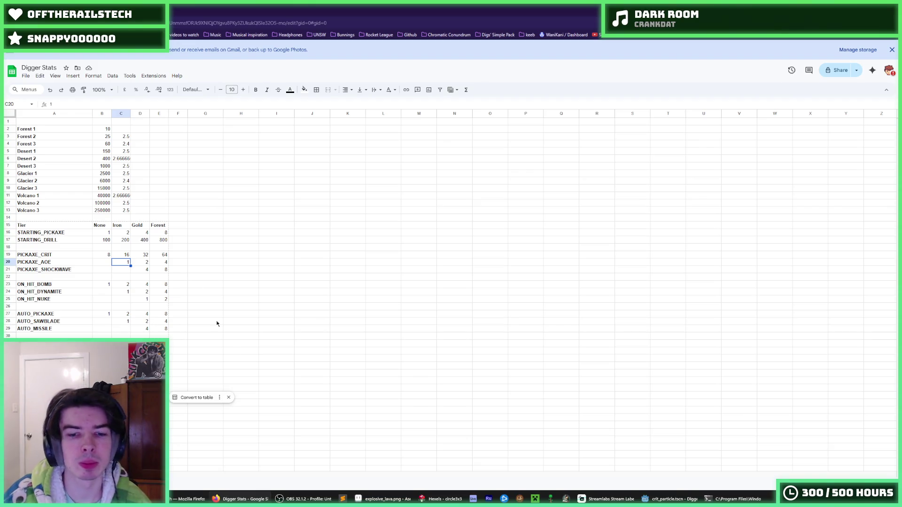
pyautogui.click(670, 499)
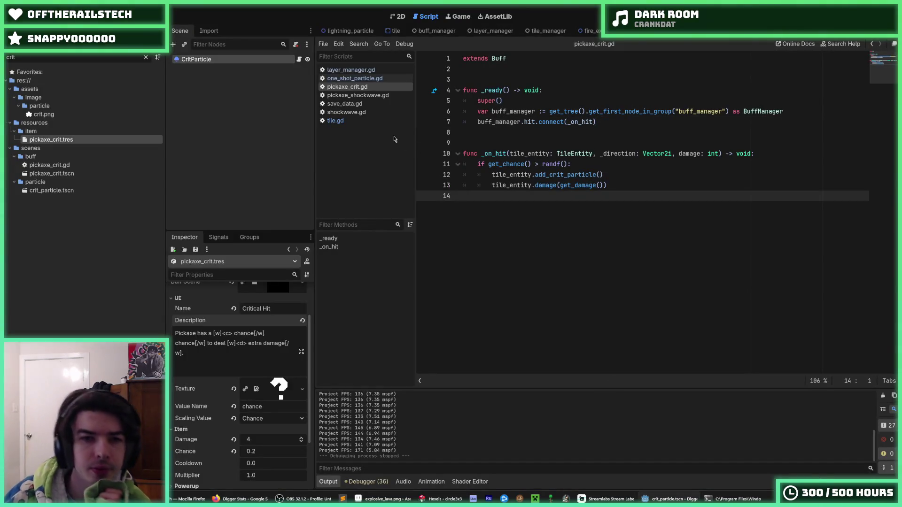
# Step: Open the tile.gd script and clear the crit filter in the FileSystem dock
pyautogui.click(354, 122)
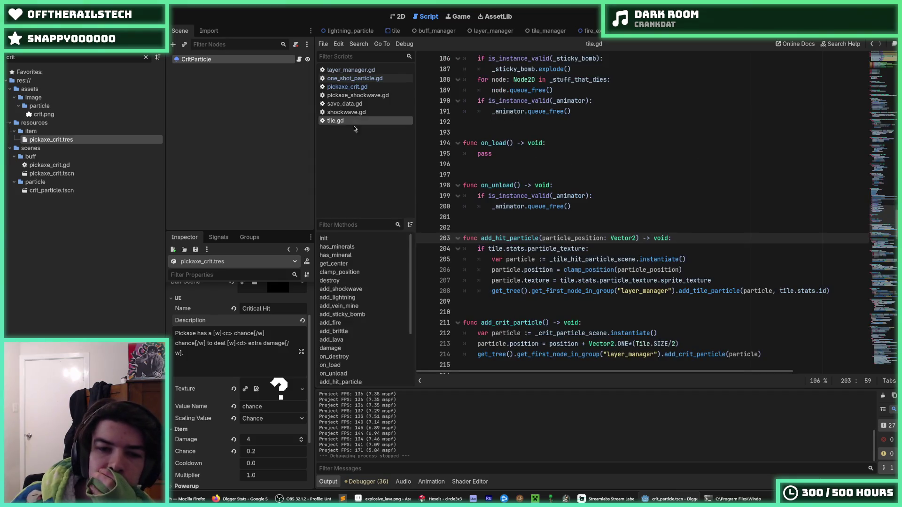
pyautogui.click(507, 217)
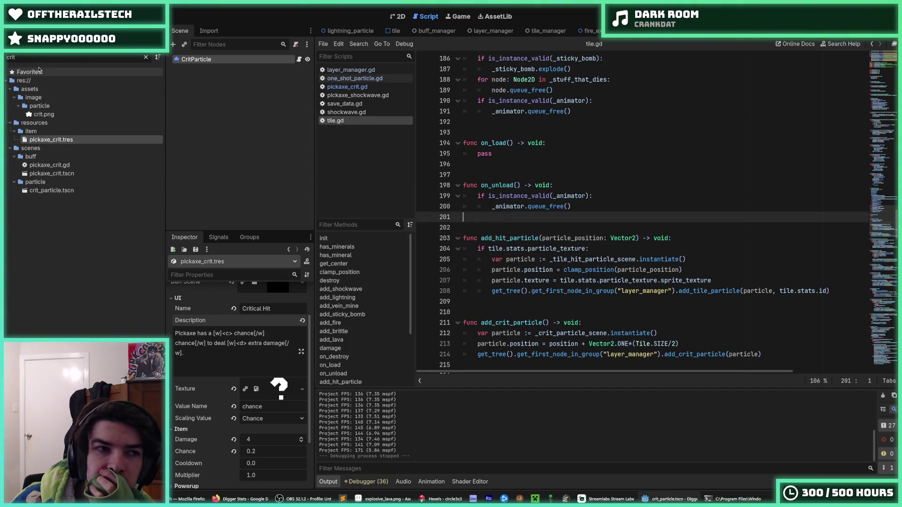
pyautogui.click(146, 57)
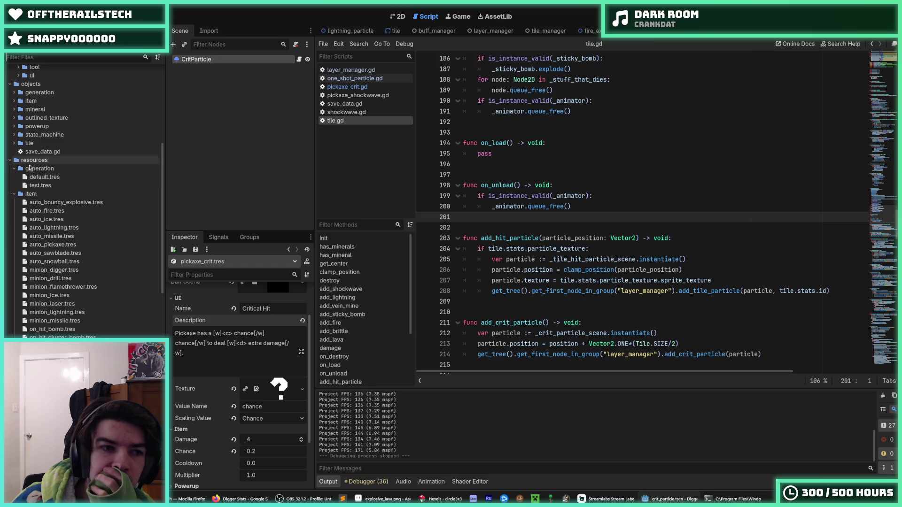
pyautogui.click(14, 194)
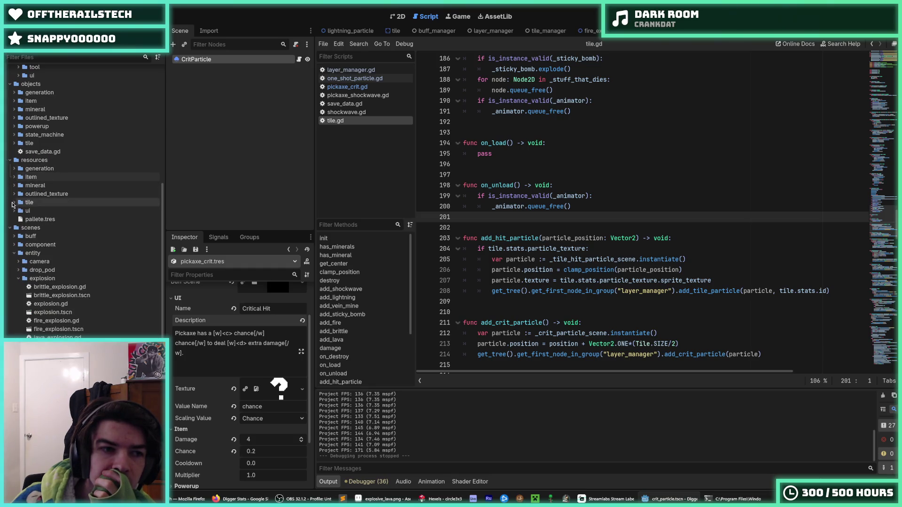
# Step: Inspect the stone_1.tres tile resource's properties in the Inspector
pyautogui.scroll(5, 14, 228)
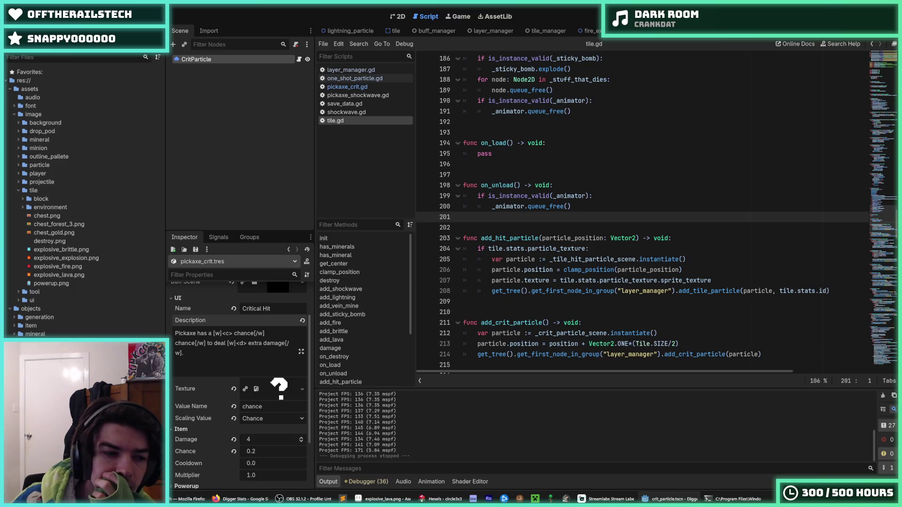
pyautogui.scroll(-3, 84, 197)
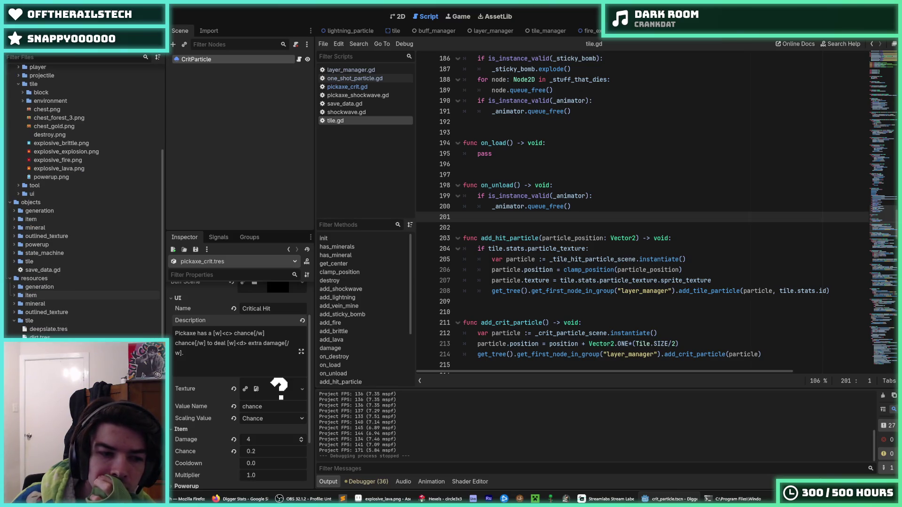
pyautogui.click(288, 249)
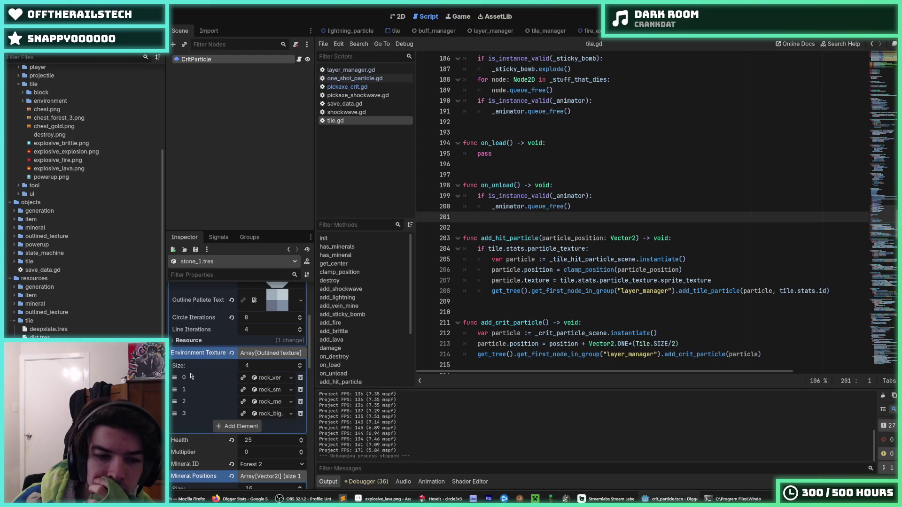
pyautogui.scroll(-4, 191, 376)
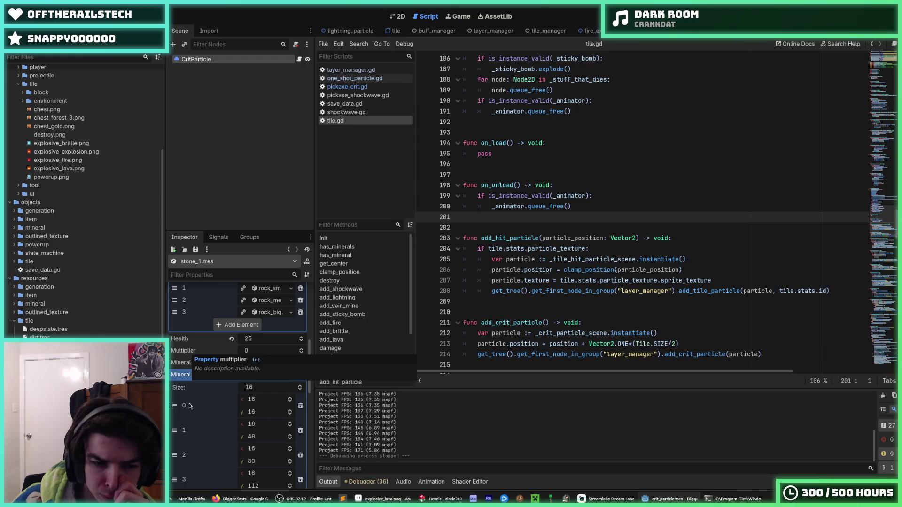
pyautogui.scroll(-15, 221, 446)
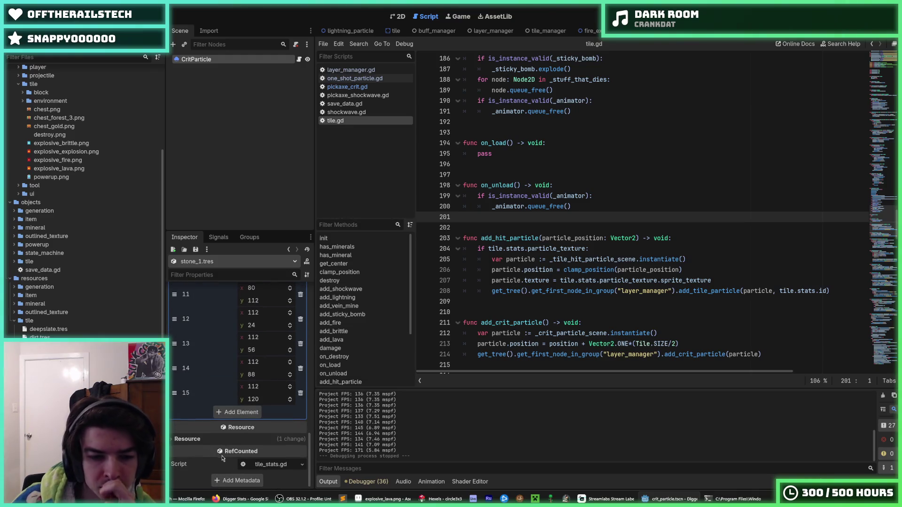
pyautogui.click(242, 499)
pyautogui.click(439, 498)
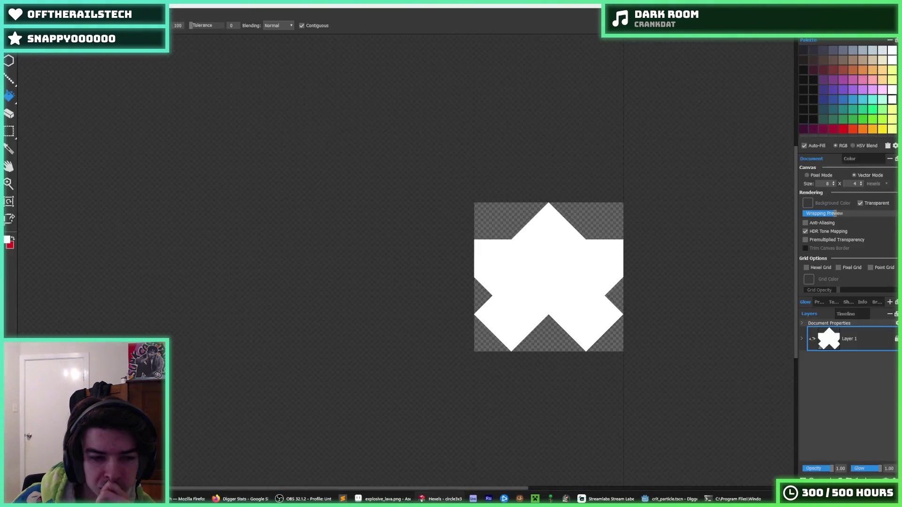
# Step: Look over the white cross sprite in Hexels, then return to the Digger Stats sheet
pyautogui.moveTo(358, 501)
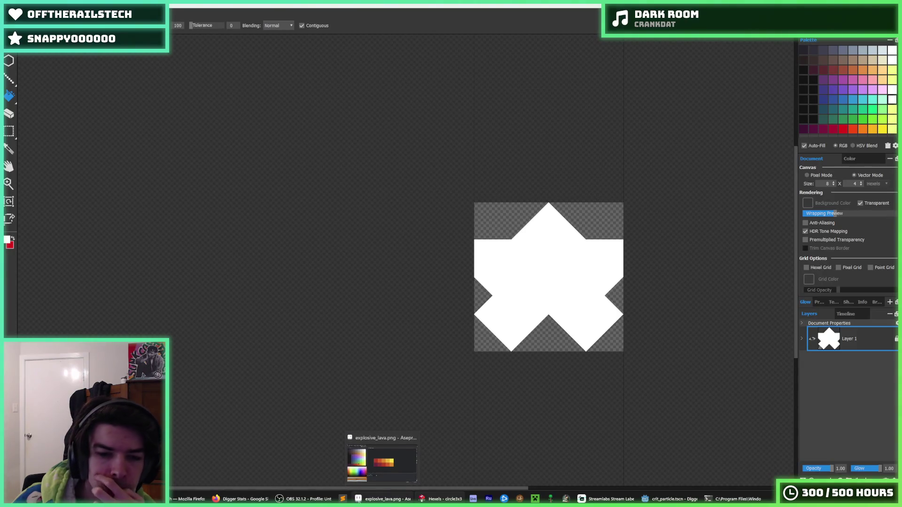
pyautogui.moveTo(655, 502)
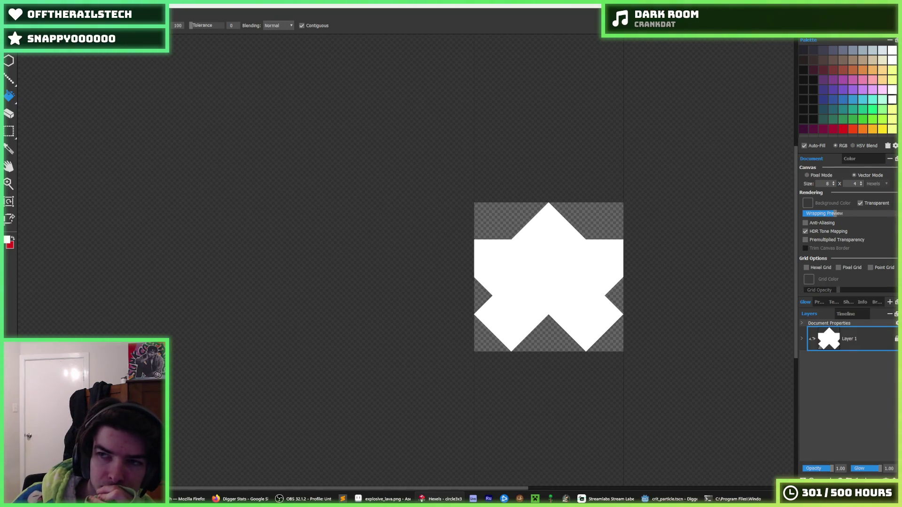
pyautogui.hotkey('alt', 'Tab')
pyautogui.click(312, 388)
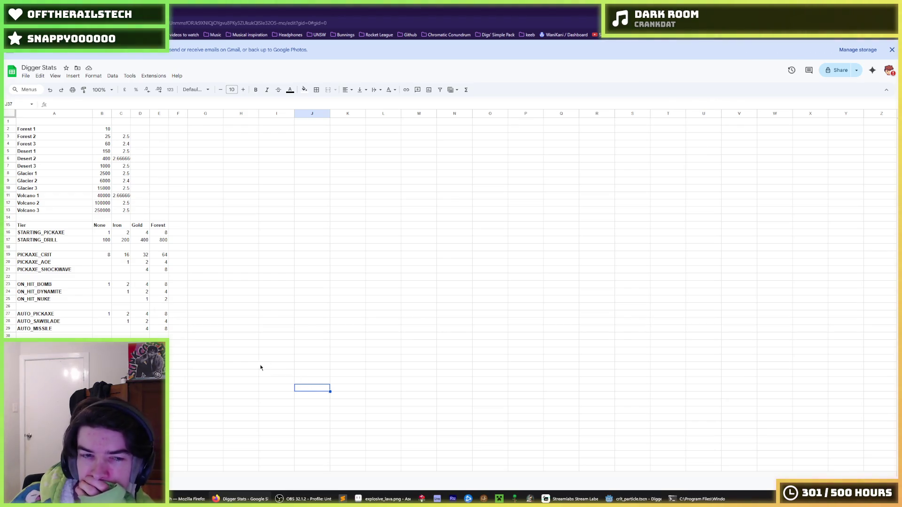
pyautogui.click(122, 388)
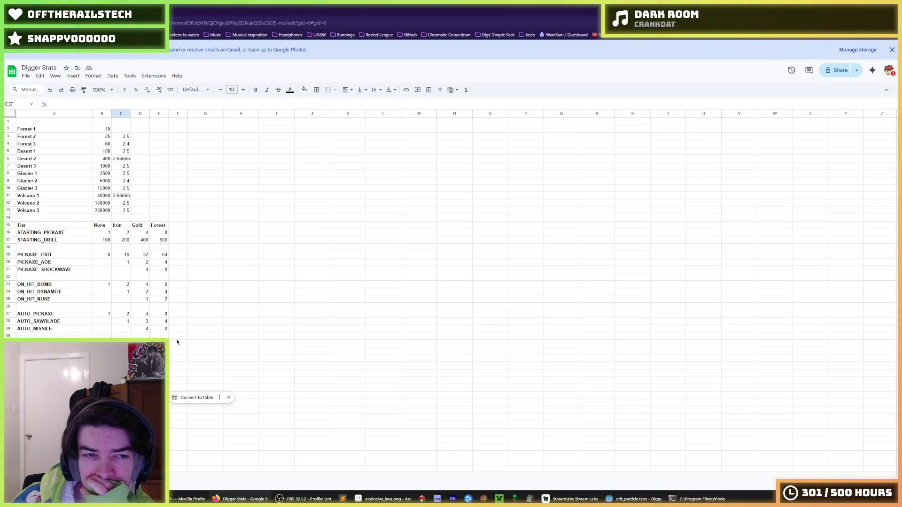
pyautogui.click(193, 327)
pyautogui.click(176, 256)
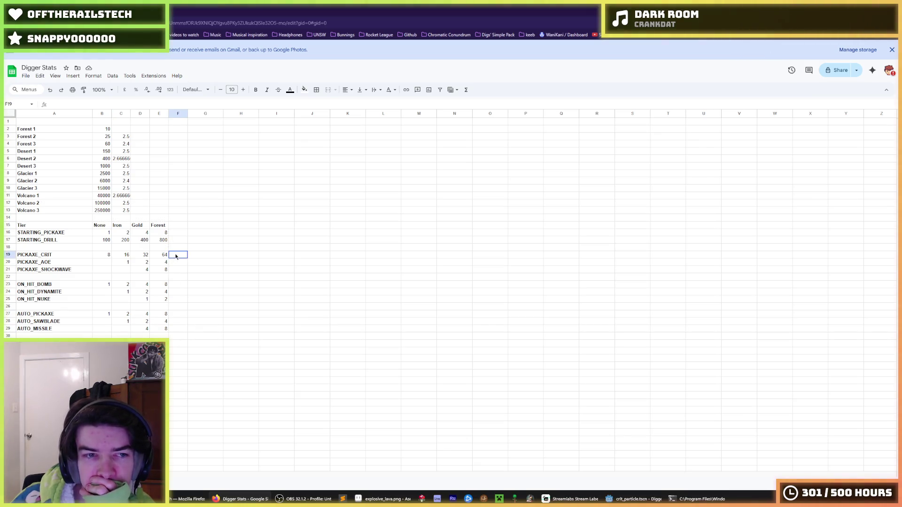
pyautogui.click(108, 256)
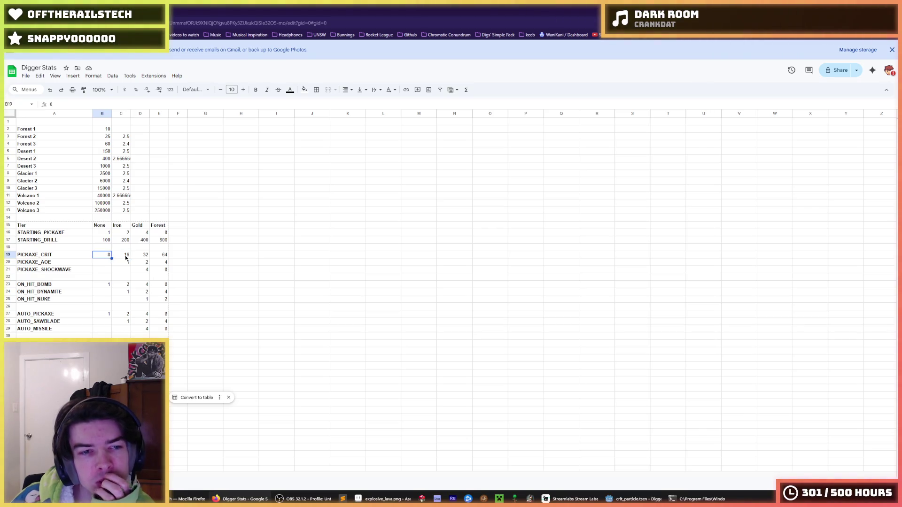
pyautogui.click(126, 258)
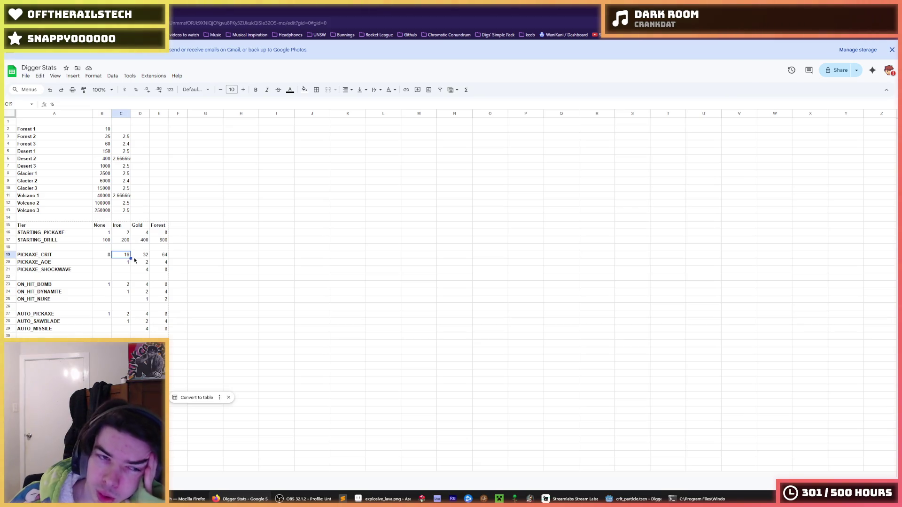
pyautogui.click(136, 258)
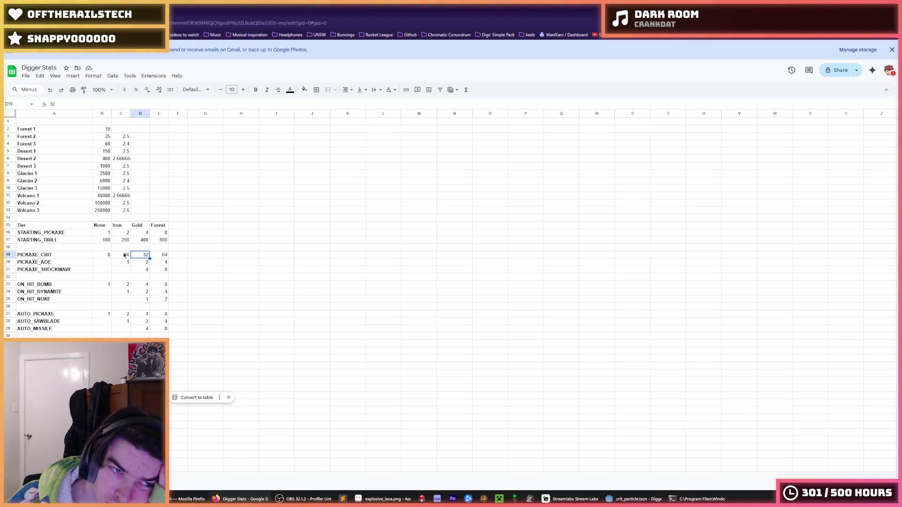
pyautogui.click(124, 255)
pyautogui.click(140, 259)
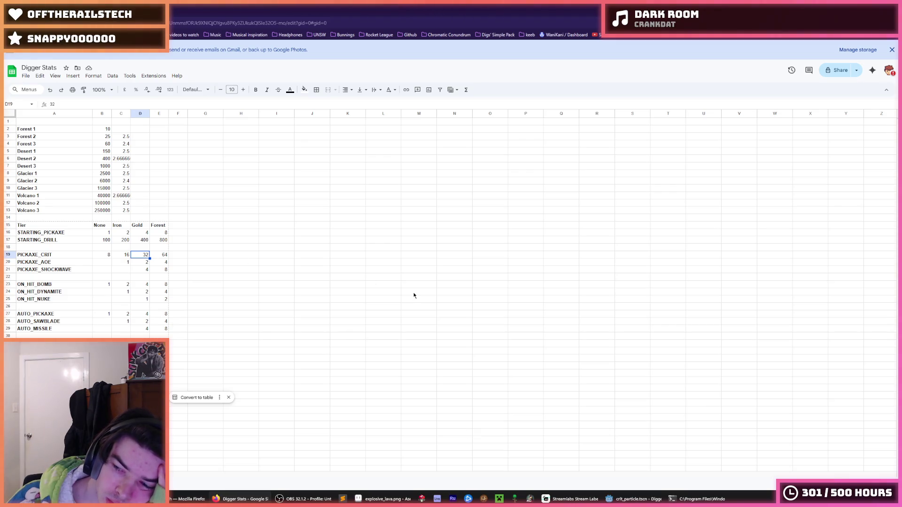
pyautogui.click(186, 257)
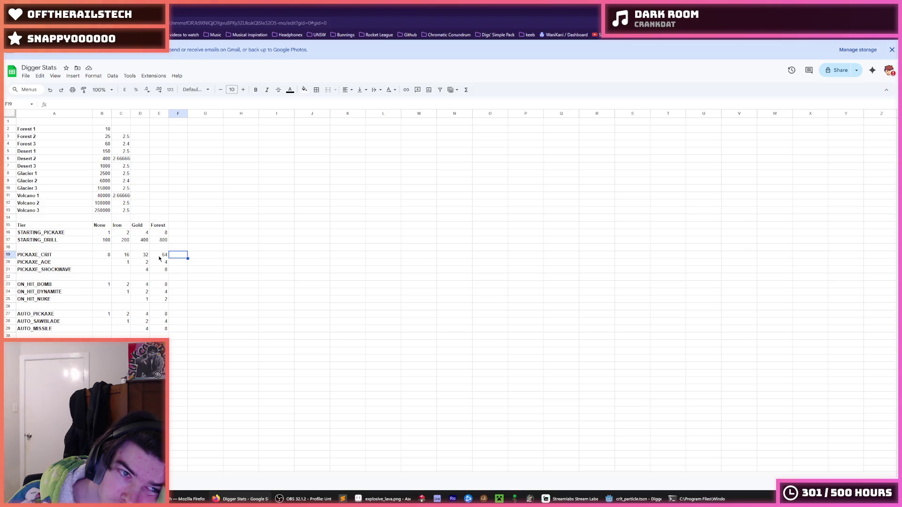
pyautogui.click(144, 255)
pyautogui.click(125, 257)
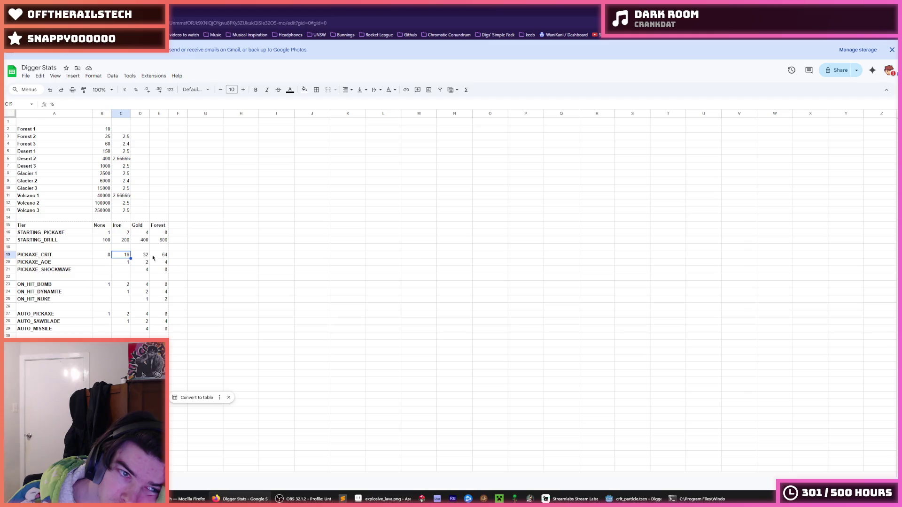
pyautogui.click(143, 252)
pyautogui.click(157, 257)
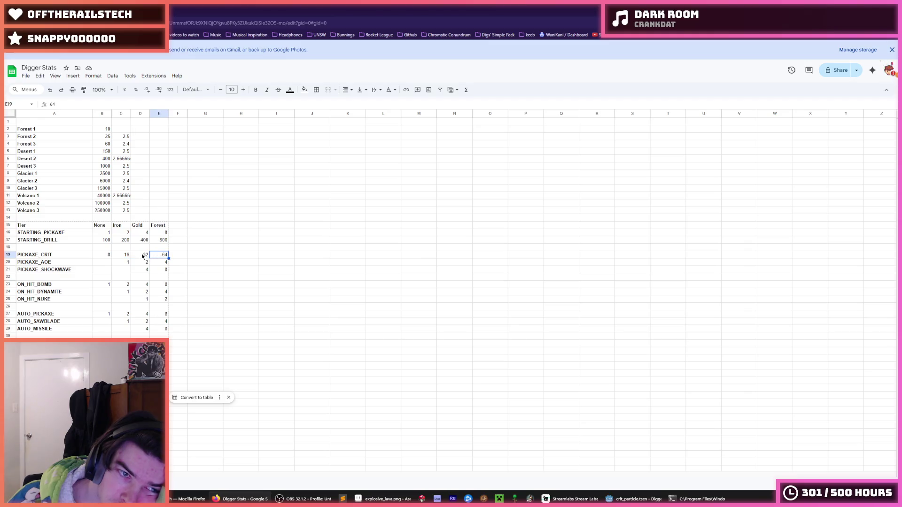
pyautogui.click(143, 256)
pyautogui.click(124, 256)
pyautogui.click(140, 257)
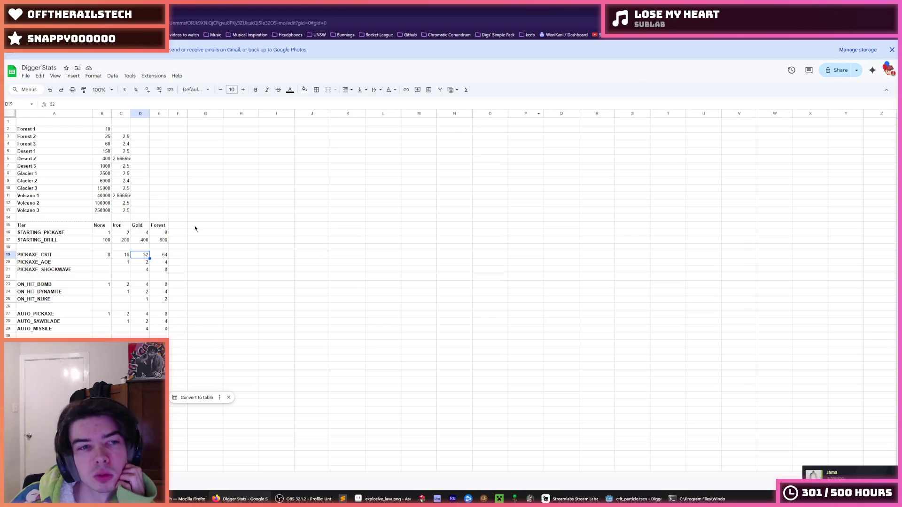
pyautogui.click(104, 257)
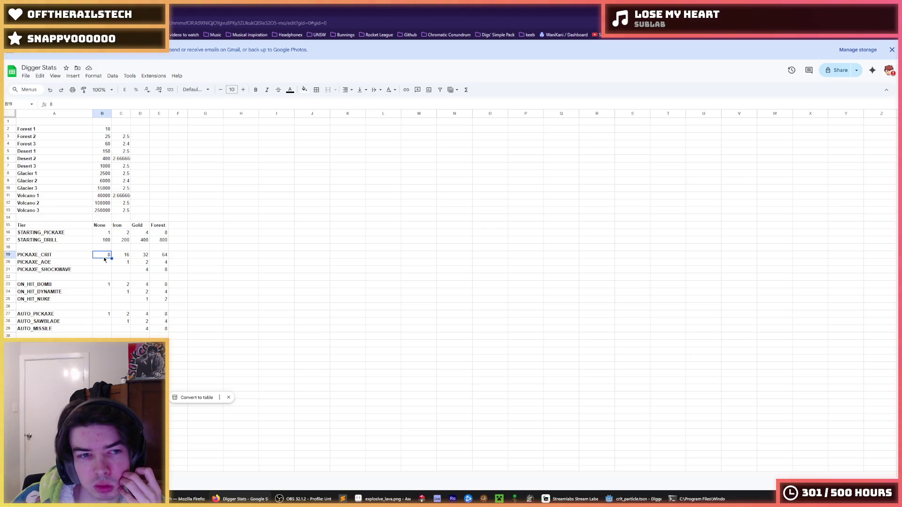
pyautogui.doubleClick(104, 256)
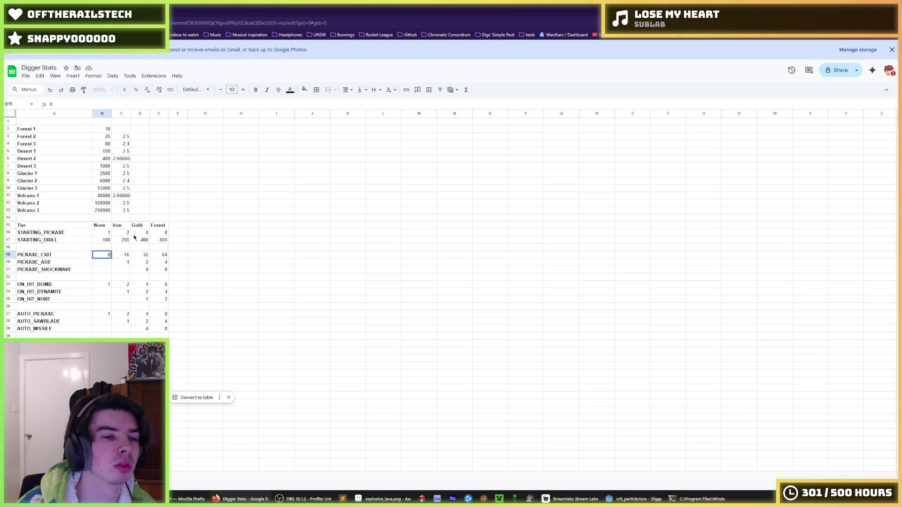
pyautogui.write('4')
# Step: Halve PICKAXE_CRIT to 4, 8, 16 and 32 across the None, Iron, Gold and Forest tiers
pyautogui.press('Tab')
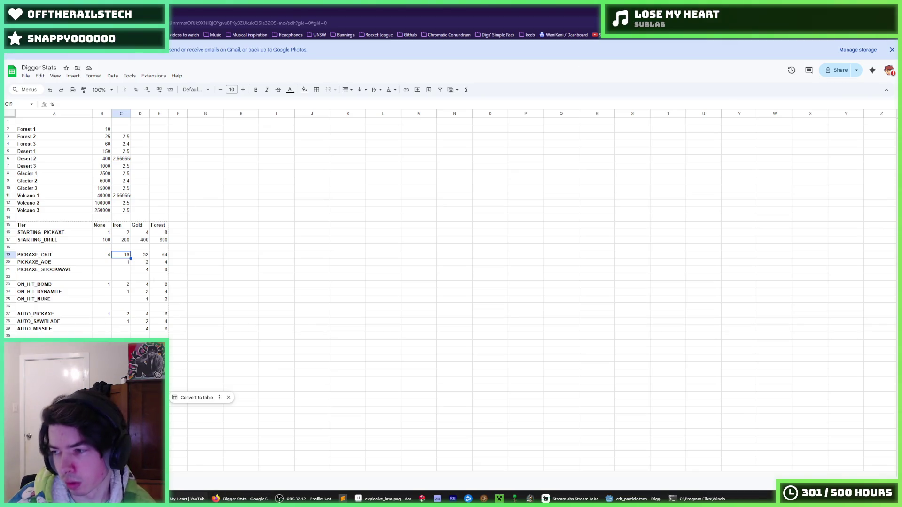
pyautogui.doubleClick(123, 255)
pyautogui.press('BackSpace')
pyautogui.press('BackSpace')
pyautogui.write('8')
pyautogui.press('Tab')
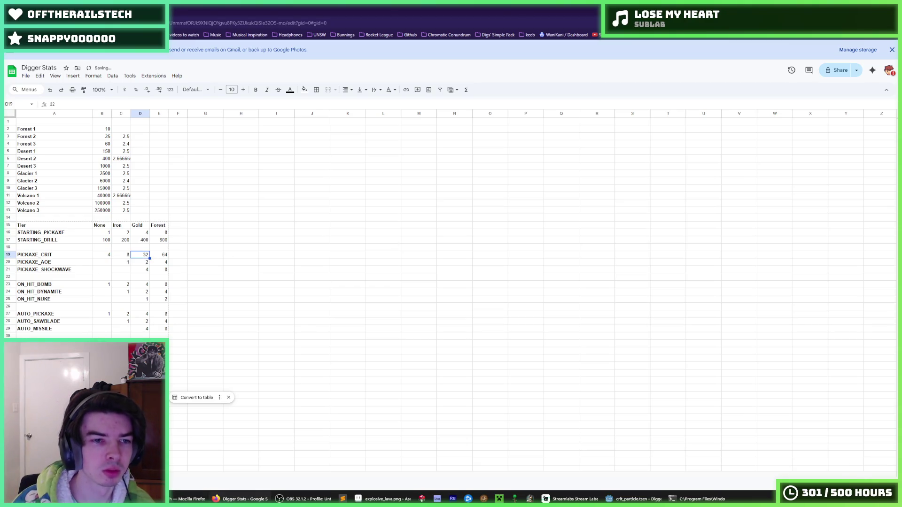
pyautogui.write('16')
pyautogui.press('Tab')
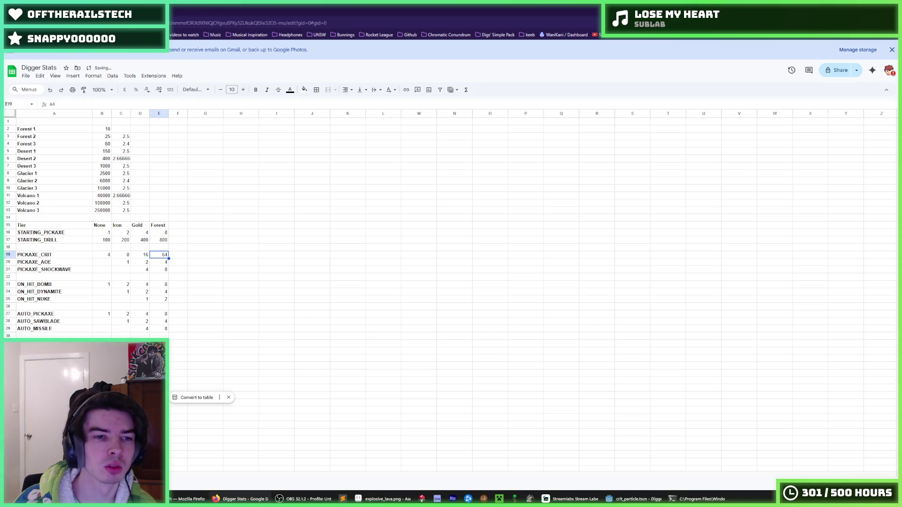
pyautogui.write('32')
pyautogui.press('Return')
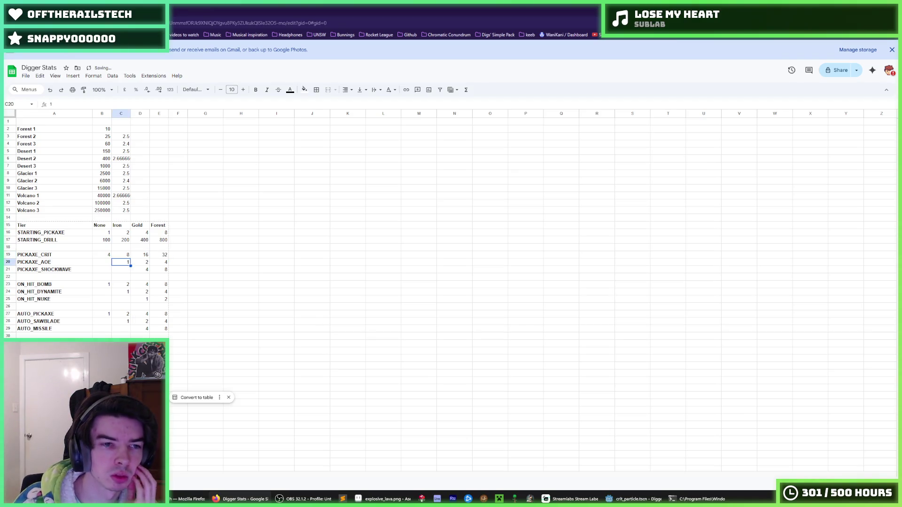
# Step: Review the PICKAXE_AOE and PICKAXE_SHOCKWAVE tier values below it
pyautogui.click(183, 257)
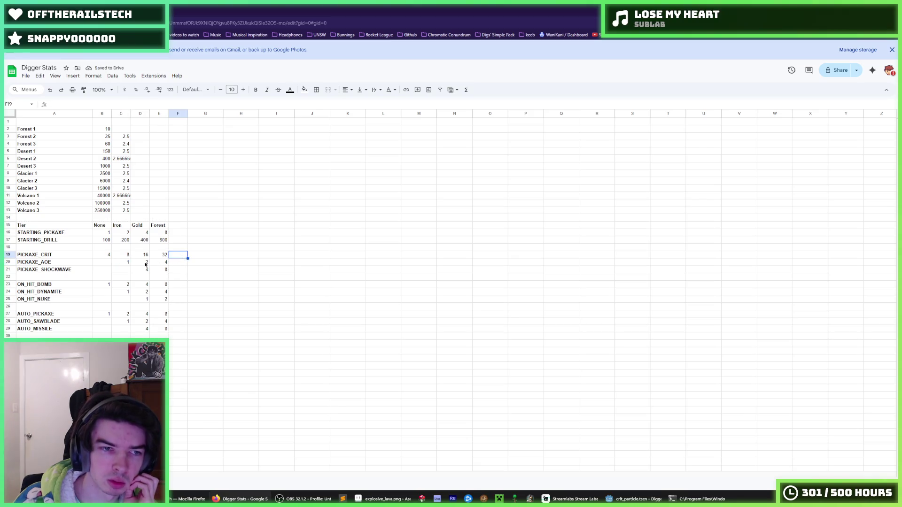
pyautogui.click(125, 263)
pyautogui.click(145, 264)
pyautogui.click(162, 263)
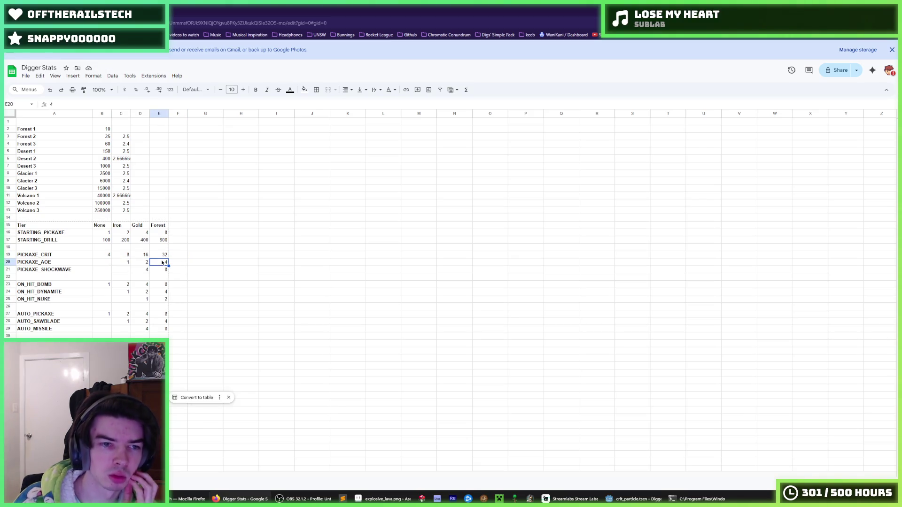
pyautogui.click(182, 262)
pyautogui.click(199, 266)
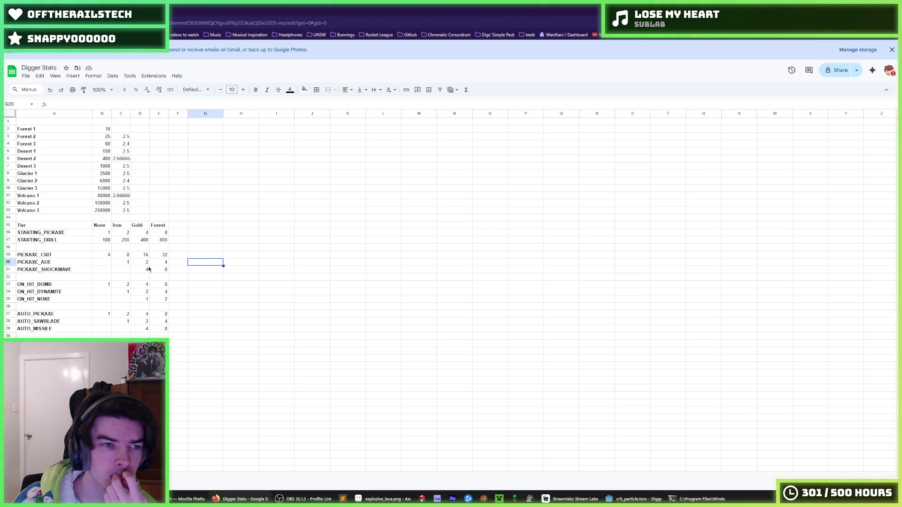
pyautogui.click(121, 264)
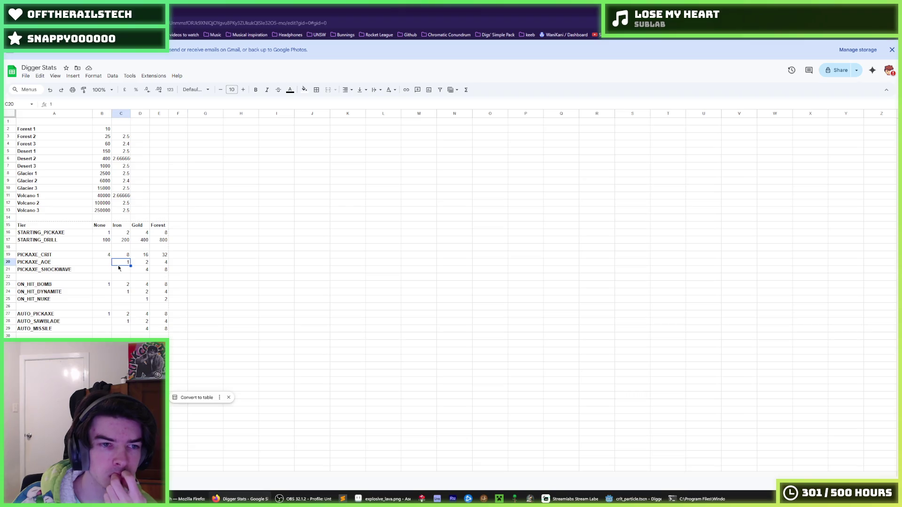
pyautogui.click(142, 265)
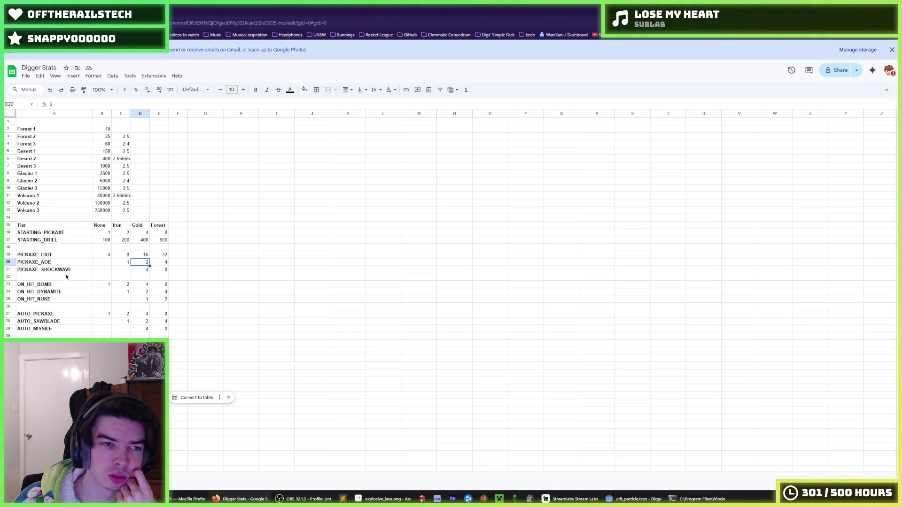
pyautogui.moveTo(57, 271); pyautogui.dragTo(161, 269)
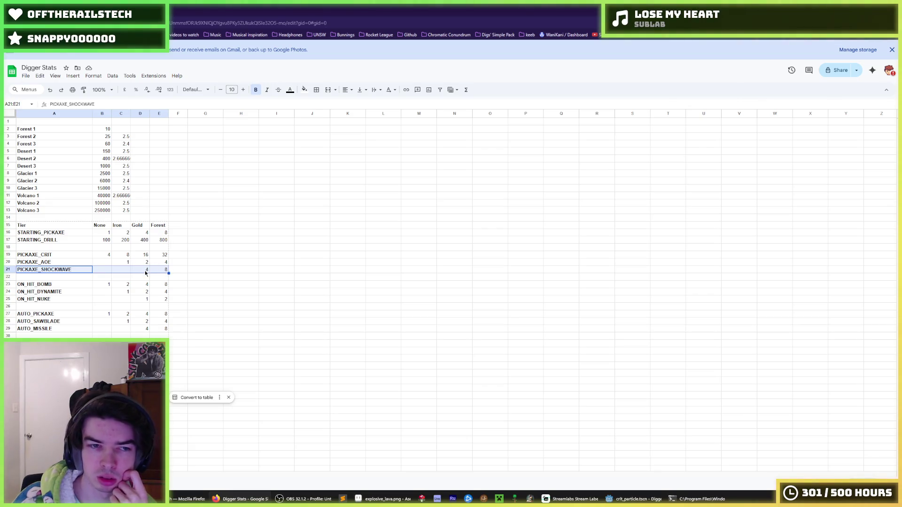
pyautogui.click(146, 271)
pyautogui.moveTo(55, 271); pyautogui.dragTo(159, 269)
pyautogui.click(276, 262)
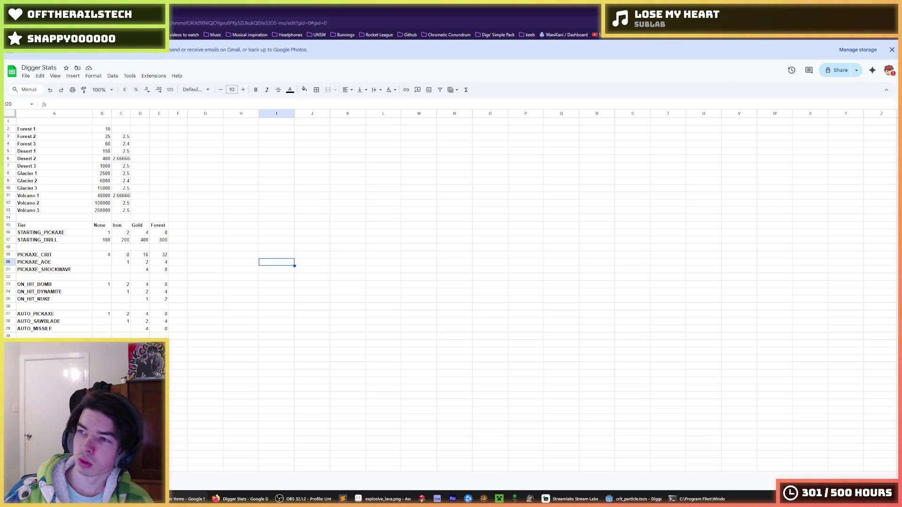
pyautogui.click(422, 272)
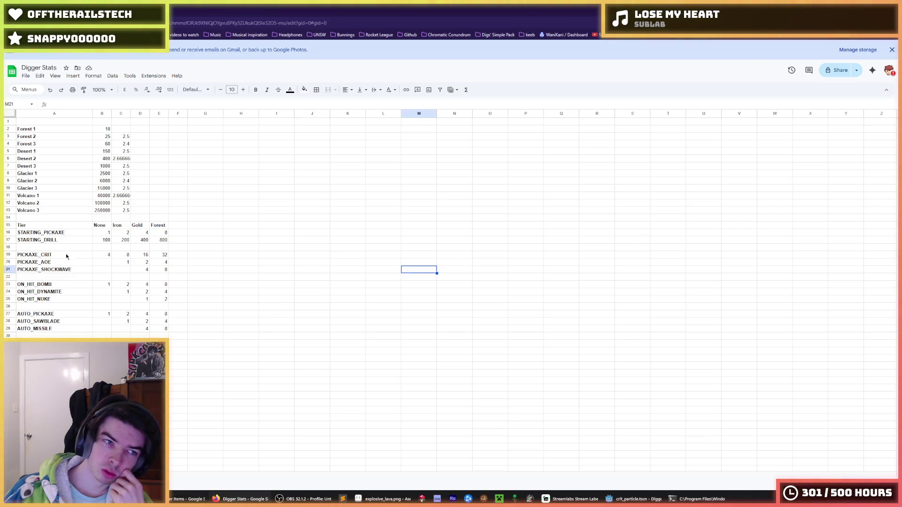
# Step: Copy the PICKAXE_SHOCKWAVE row down into row 22
pyautogui.click(59, 270)
pyautogui.hotkey('ctrl', 'shift', 'Right')
pyautogui.hotkey('ctrl', 'c')
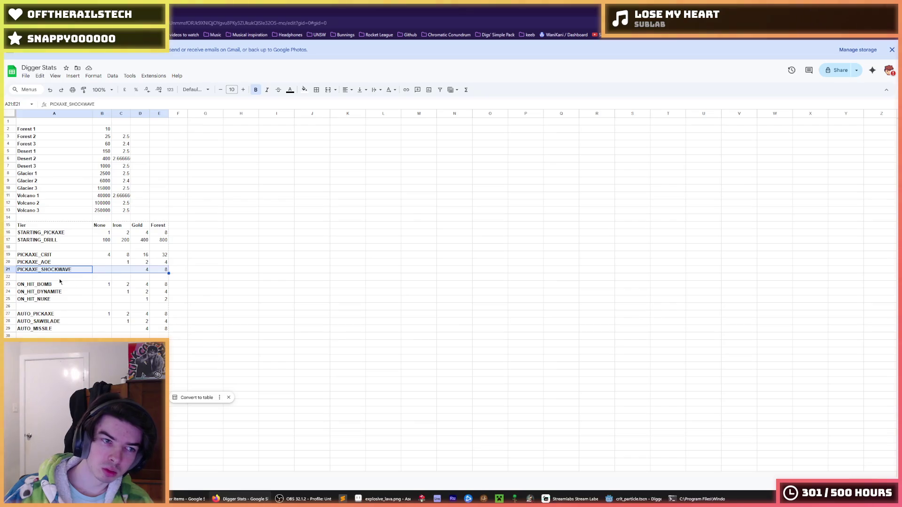
pyautogui.press('Down')
pyautogui.hotkey('ctrl', 'v')
# Step: Move PICKAXE_AOE down to row 21 and paste PICKAXE_SHOCKWAVE into row 20
pyautogui.press('Up')
pyautogui.press('Up')
pyautogui.hotkey('shift', 'Right')
pyautogui.hotkey('shift', 'Right')
pyautogui.hotkey('shift', 'Right')
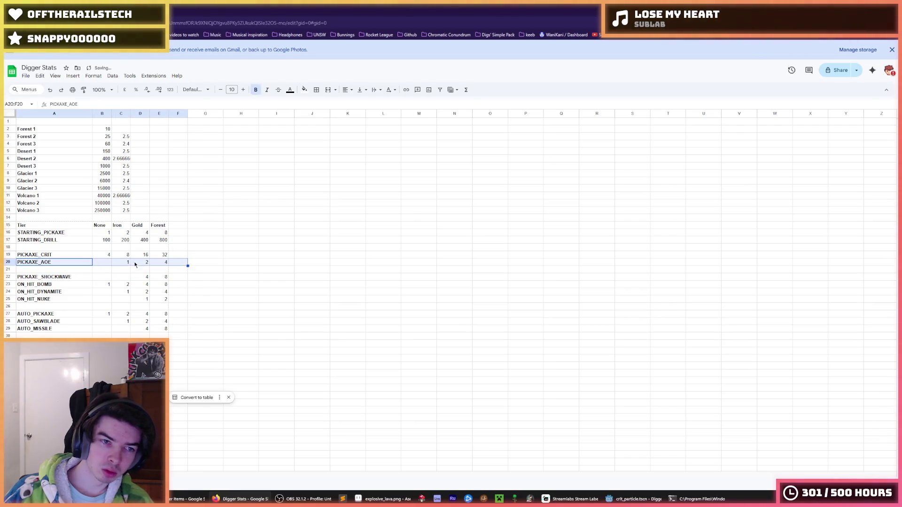
pyautogui.hotkey('ctrl', 'x')
pyautogui.press('Down')
pyautogui.hotkey('ctrl', 'v')
pyautogui.press('Down')
pyautogui.hotkey('shift', 'Right')
pyautogui.hotkey('shift', 'Right')
pyautogui.hotkey('shift', 'Right')
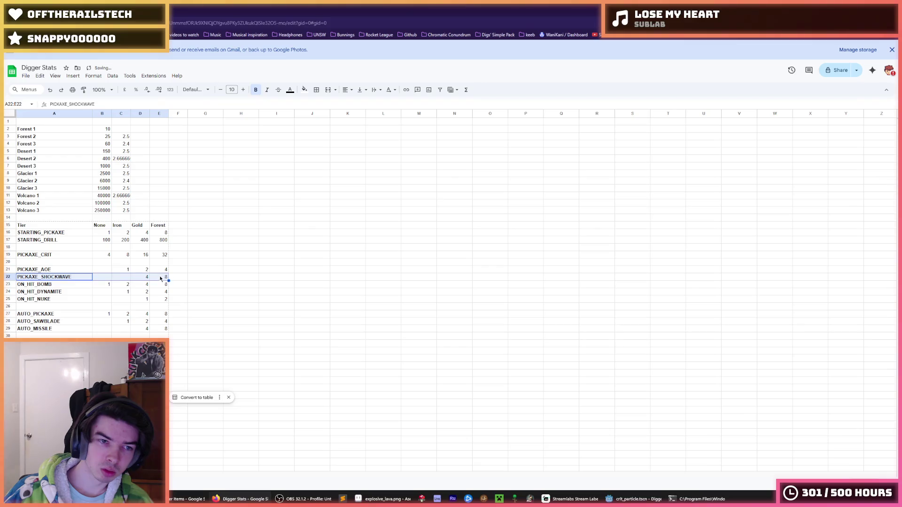
pyautogui.hotkey('ctrl', 'c')
pyautogui.click(55, 261)
pyautogui.hotkey('ctrl', 'v')
pyautogui.click(146, 262)
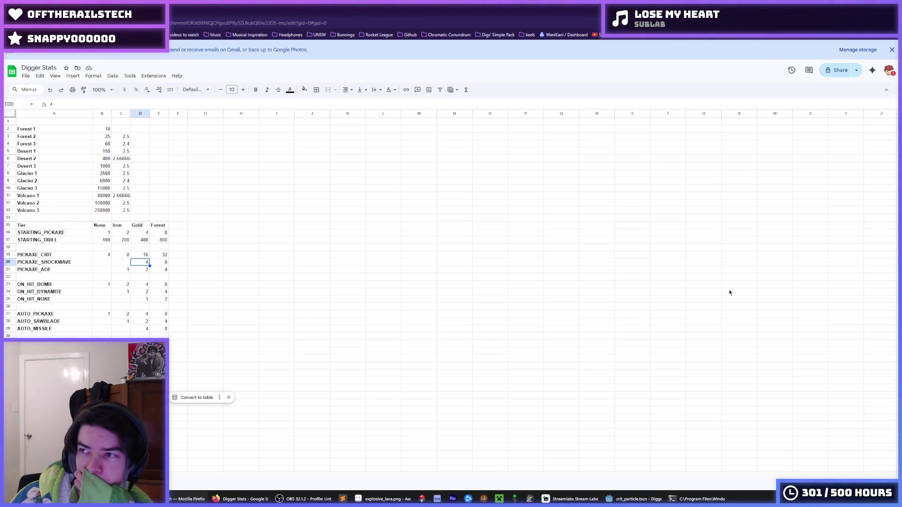
# Step: Compare PICKAXE_SHOCKWAVE's tier values against those of PICKAXE_CRIT and PICKAXE_AOE
pyautogui.click(111, 263)
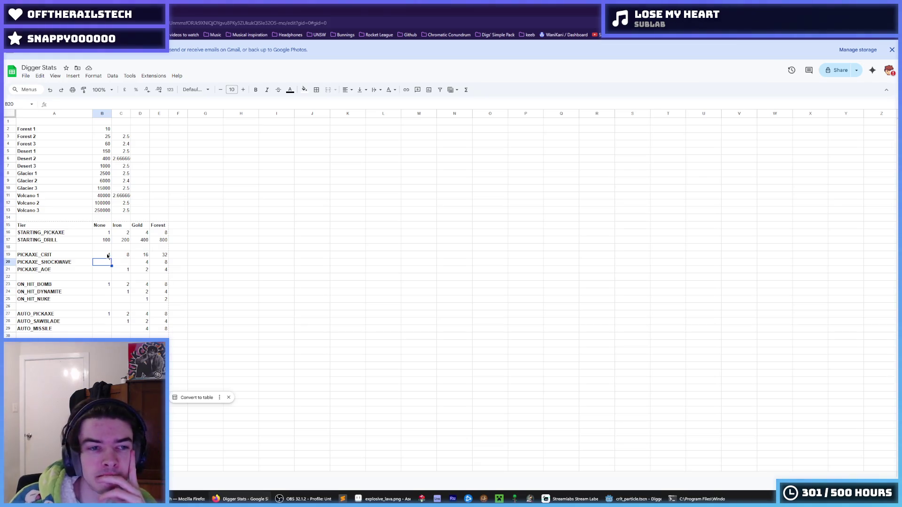
pyautogui.click(109, 256)
pyautogui.click(123, 258)
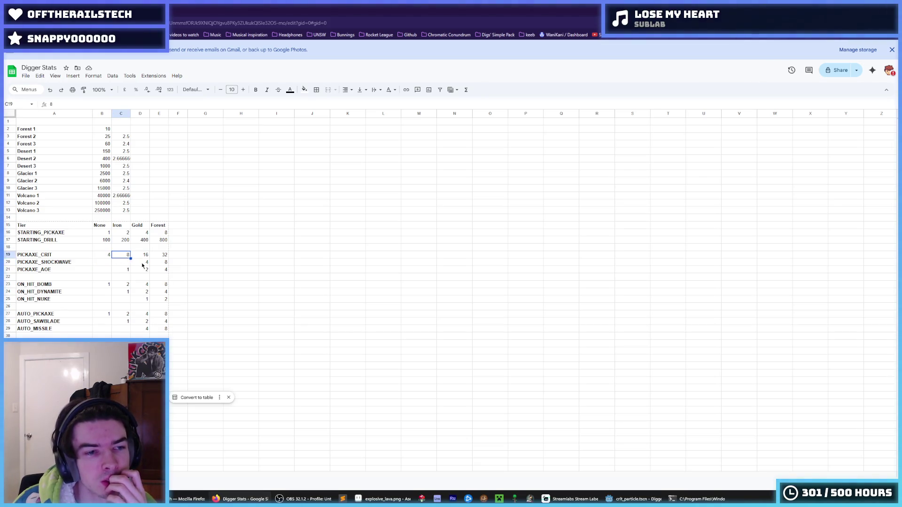
pyautogui.click(142, 265)
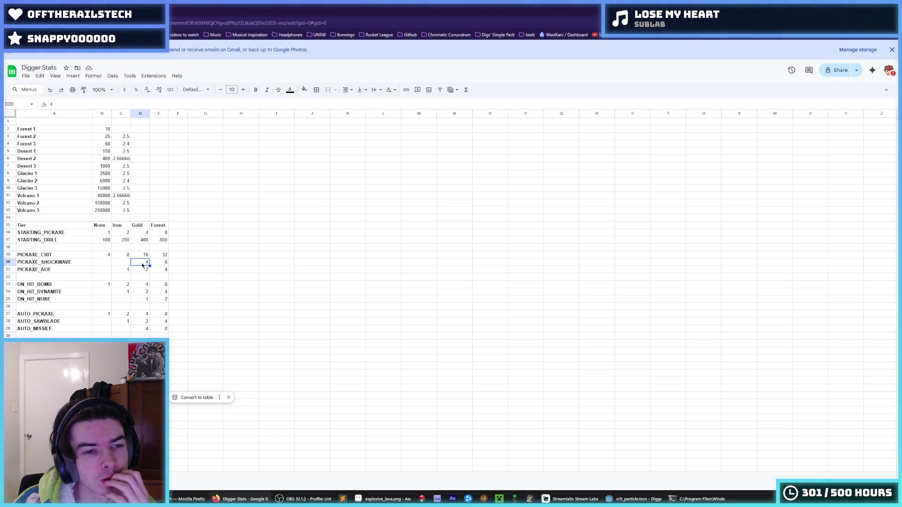
pyautogui.click(164, 263)
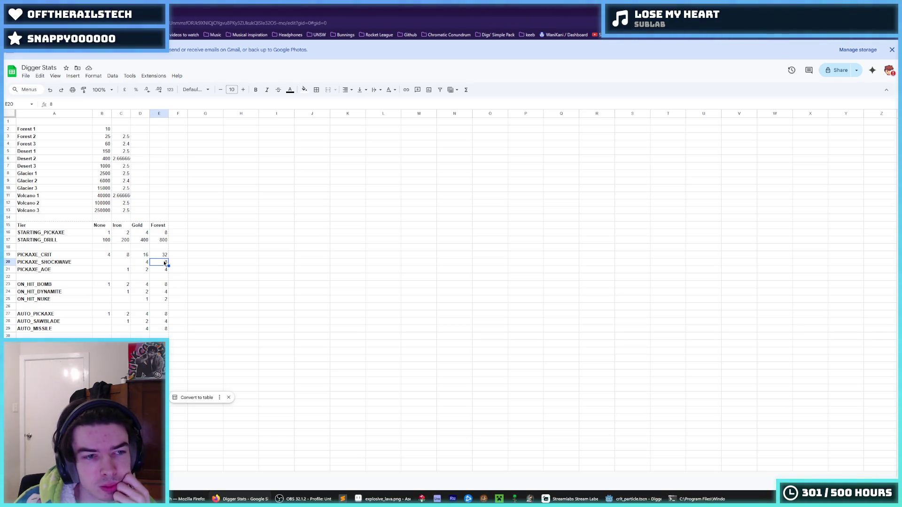
pyautogui.click(142, 272)
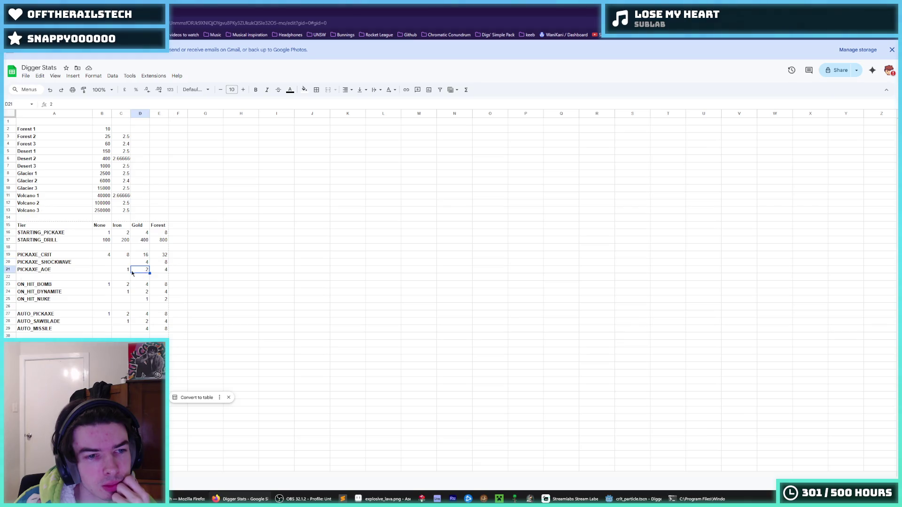
# Step: Enter 1, 2 and 4 as PICKAXE_SHOCKWAVE's Iron, Gold and Forest values
pyautogui.click(121, 265)
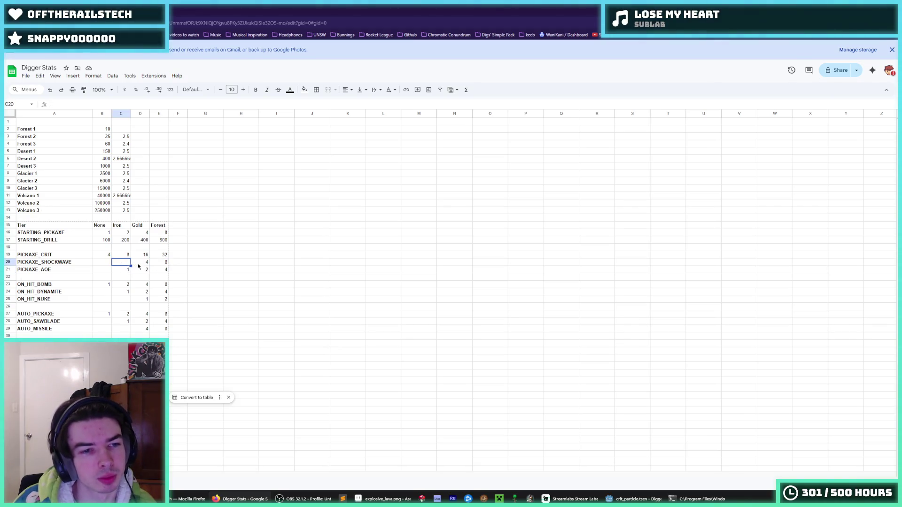
pyautogui.write('1')
pyautogui.click(145, 264)
pyautogui.click(124, 265)
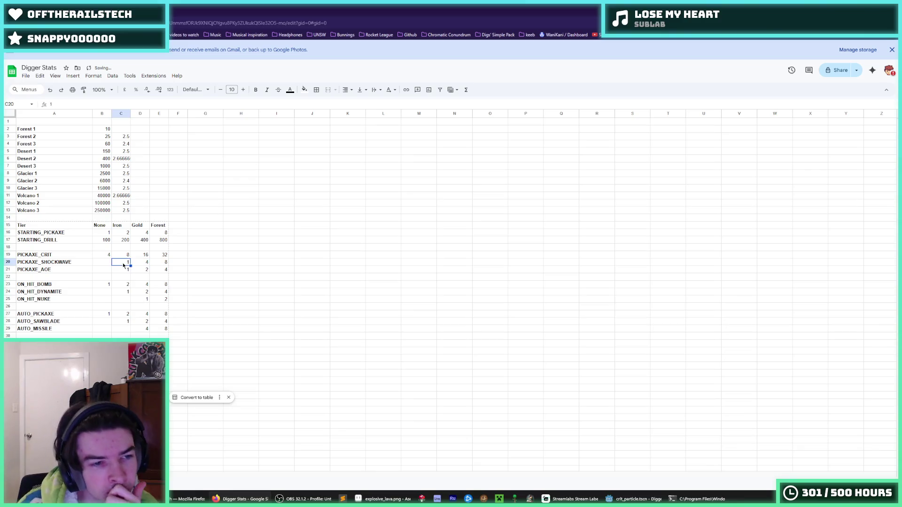
pyautogui.doubleClick(123, 263)
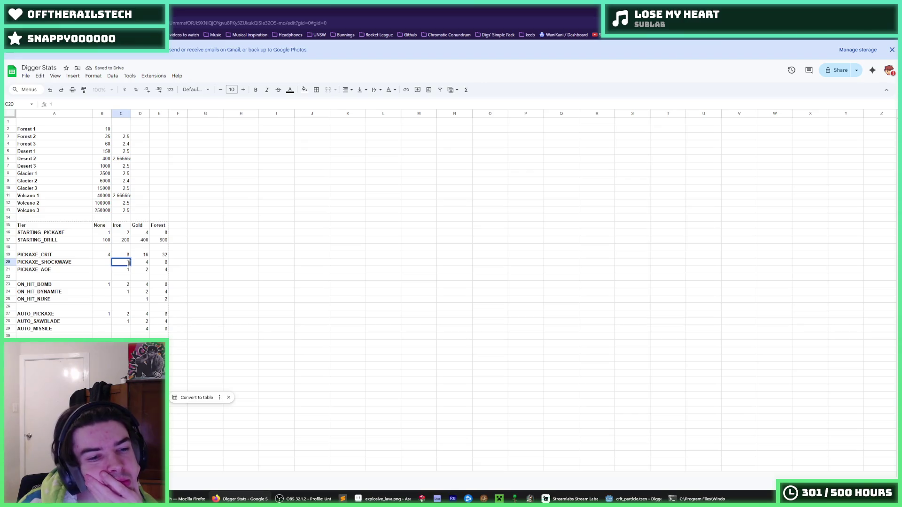
pyautogui.press('Escape')
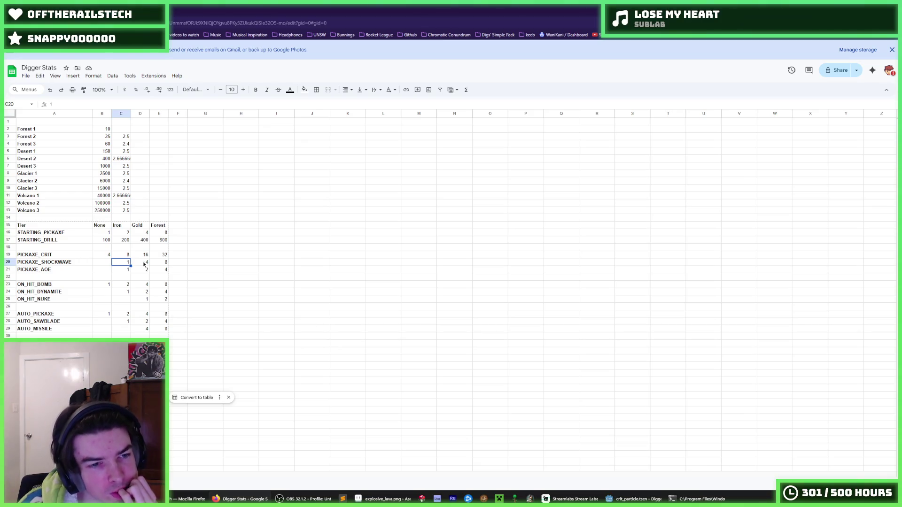
pyautogui.click(144, 265)
pyautogui.write('2')
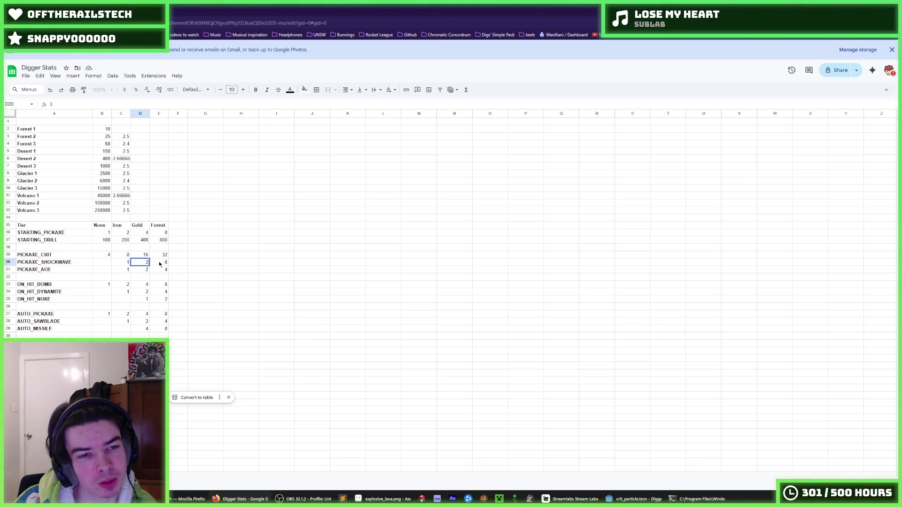
pyautogui.press('Tab')
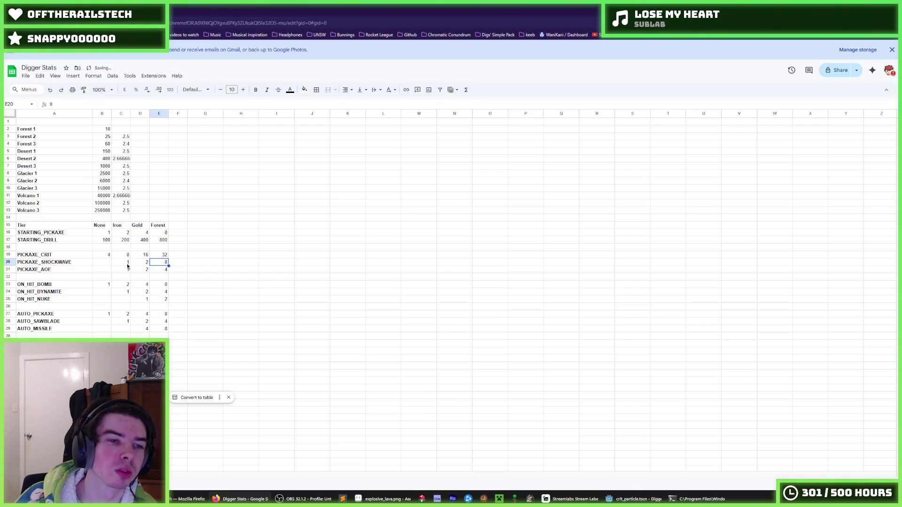
pyautogui.write('4')
pyautogui.click(183, 258)
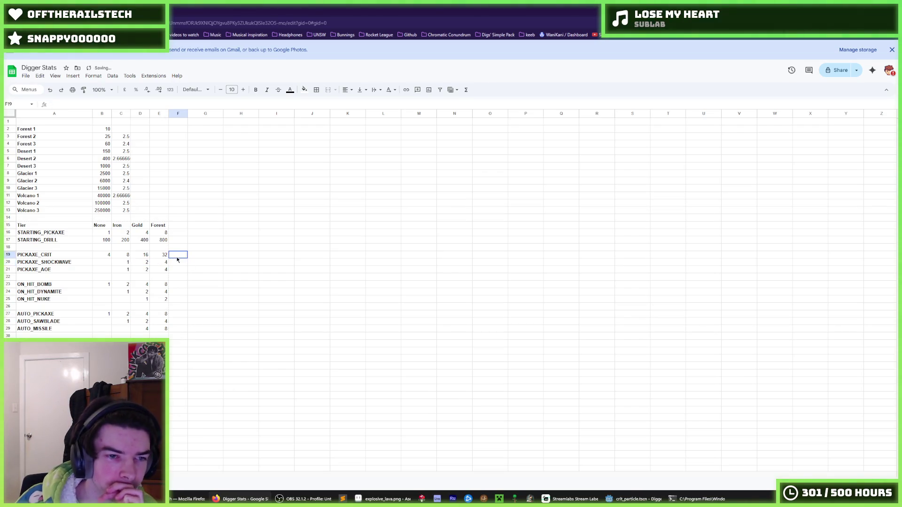
pyautogui.click(178, 263)
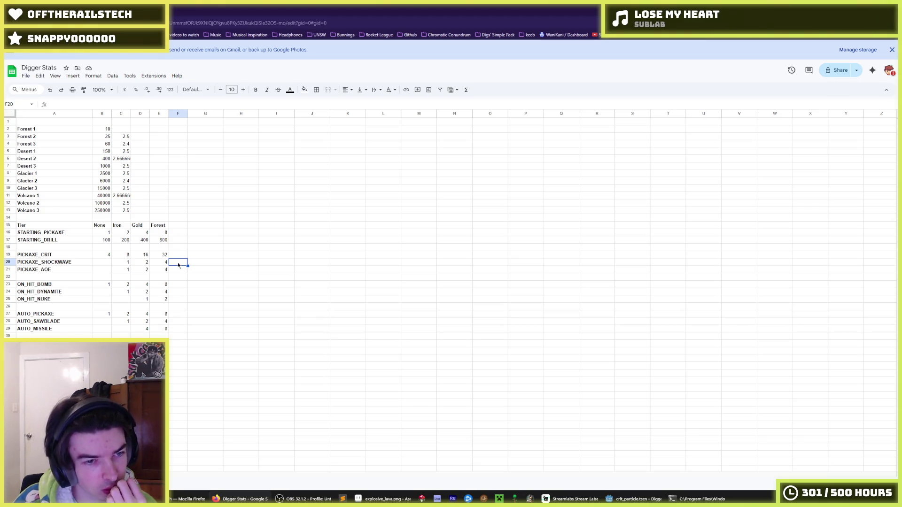
pyautogui.click(164, 269)
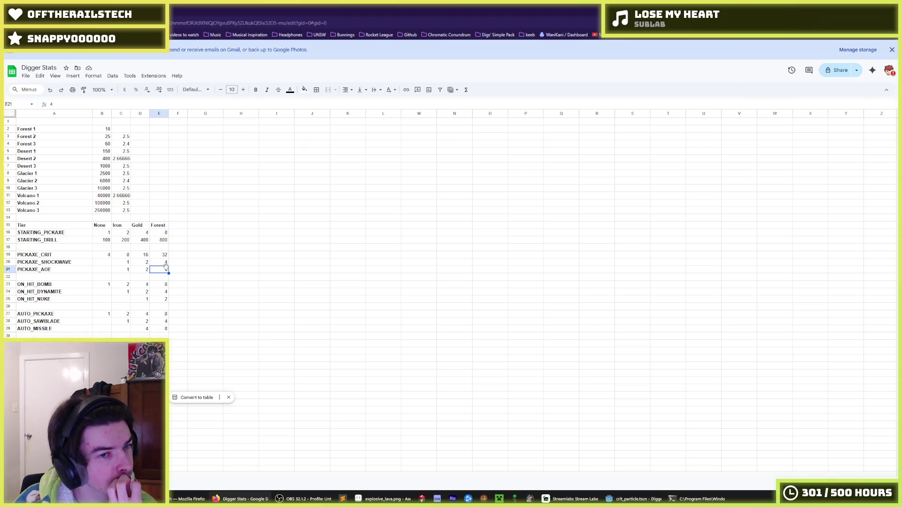
# Step: Set PICKAXE_AOE to 1 for Gold and 2 for Forest, leaving the Iron entry empty
pyautogui.click(183, 262)
pyautogui.click(179, 269)
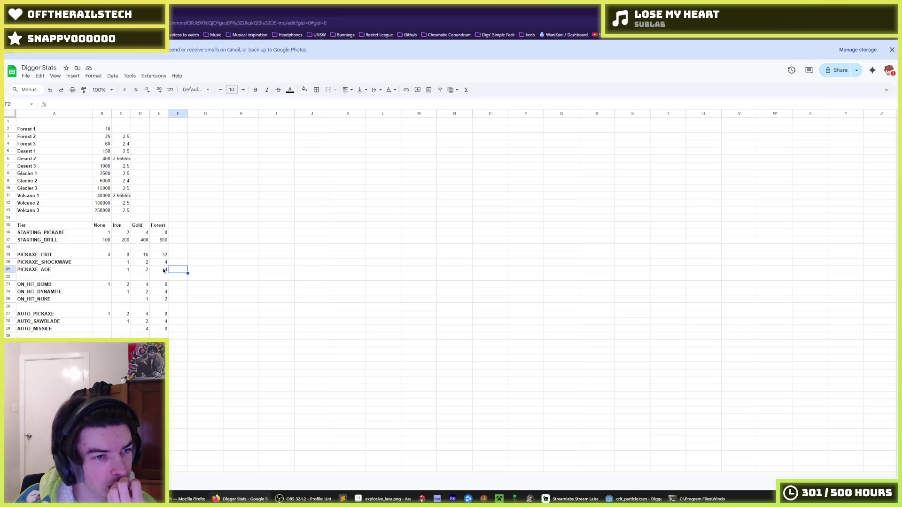
pyautogui.click(162, 269)
pyautogui.click(201, 265)
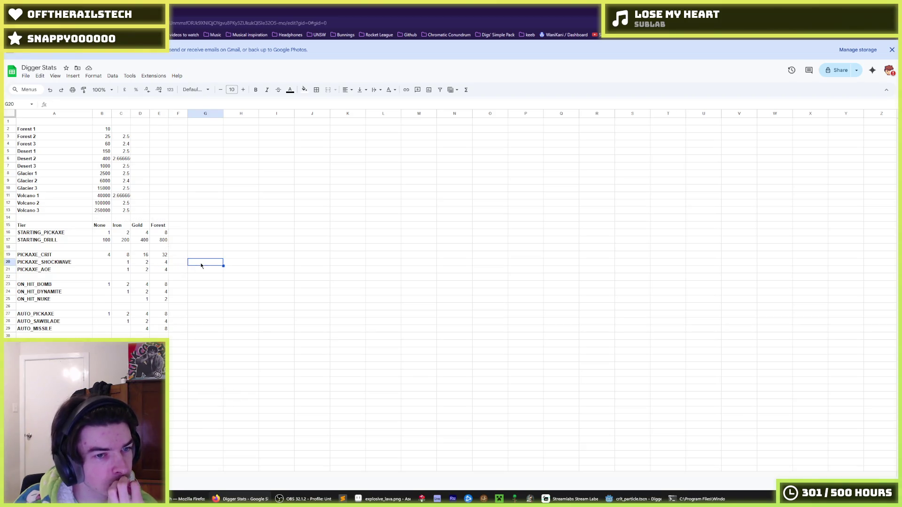
pyautogui.click(127, 272)
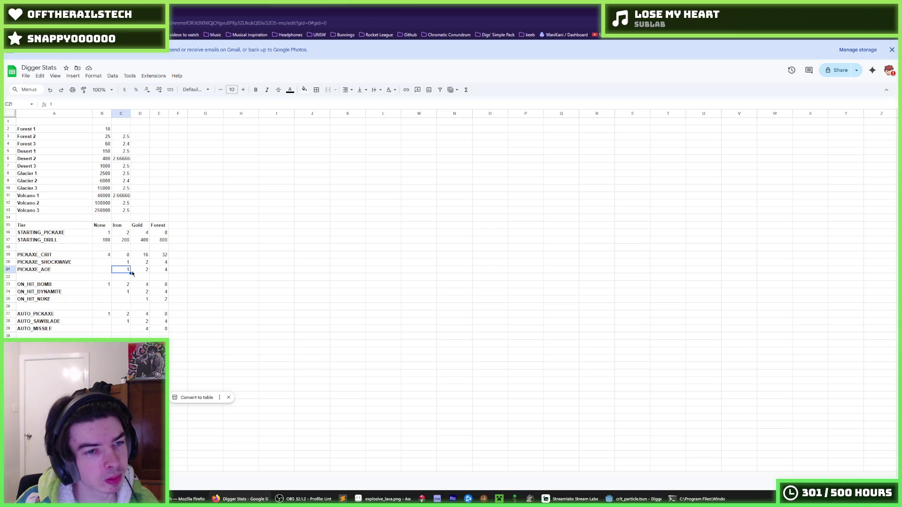
pyautogui.write('0')
pyautogui.press('Tab')
pyautogui.press('Tab')
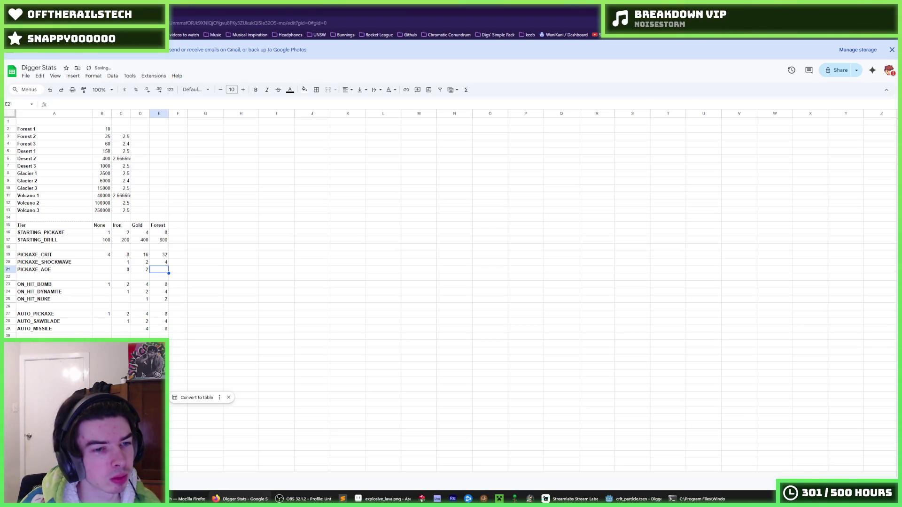
pyautogui.write('2')
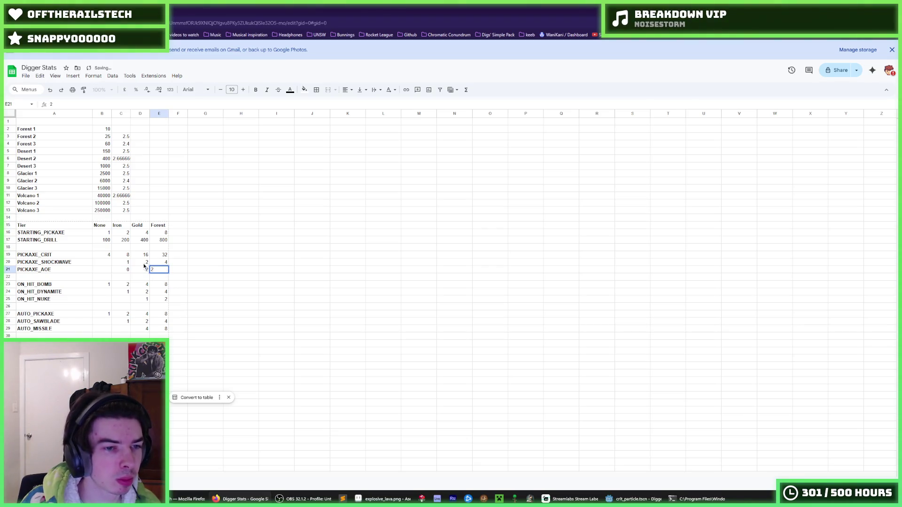
pyautogui.click(144, 266)
pyautogui.write('1')
pyautogui.click(123, 272)
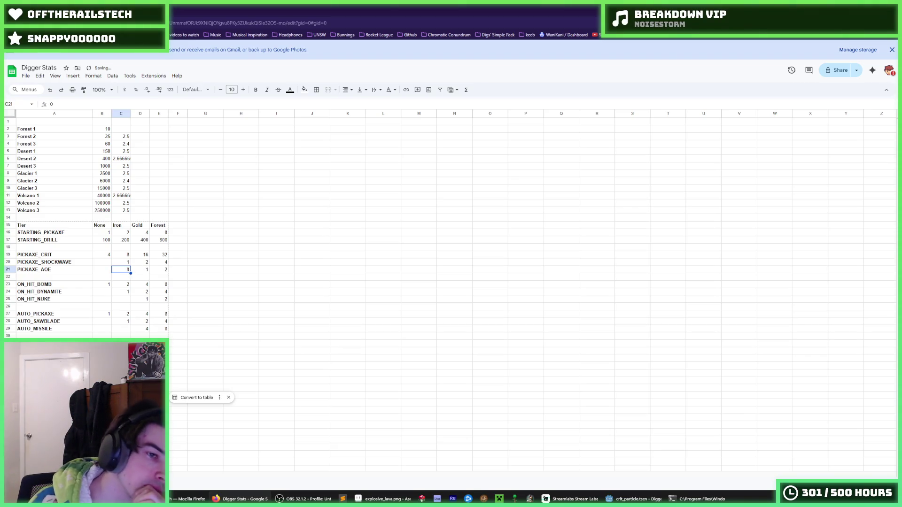
pyautogui.click(177, 271)
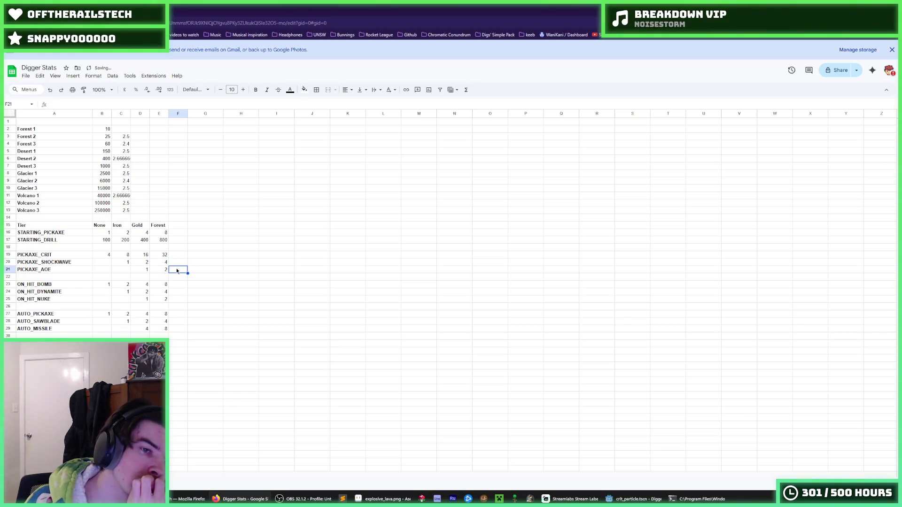
pyautogui.click(174, 265)
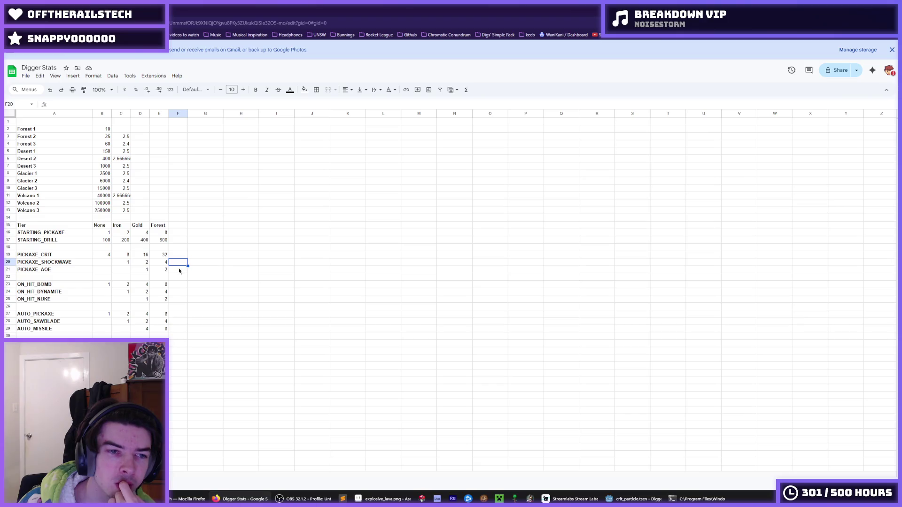
pyautogui.press('Left')
pyautogui.press('Left')
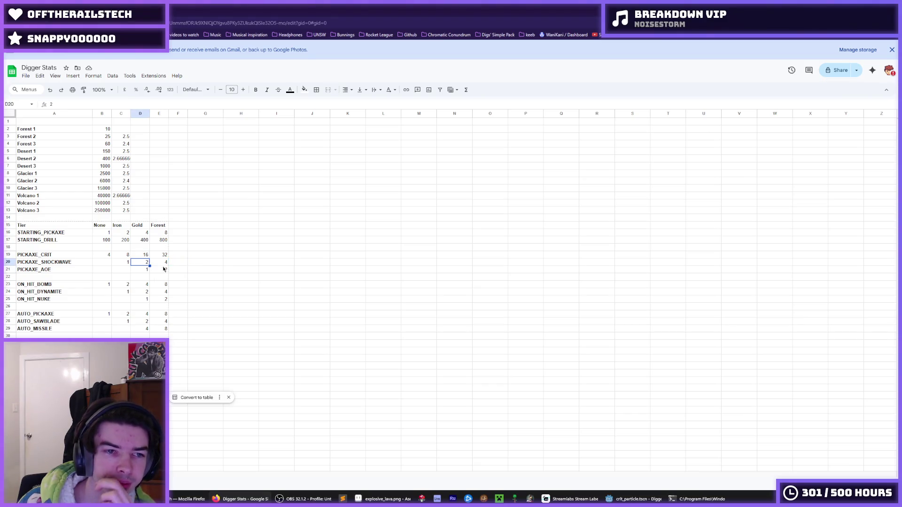
pyautogui.click(179, 266)
pyautogui.click(200, 264)
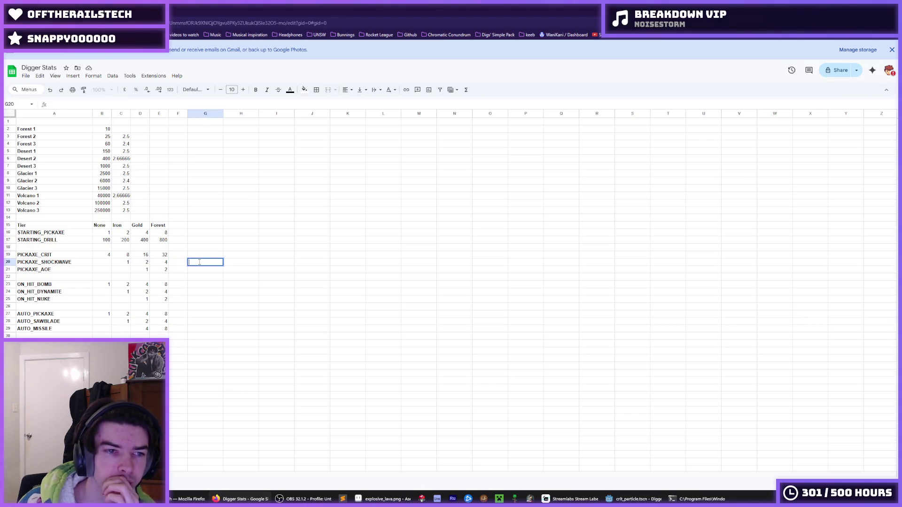
pyautogui.click(197, 248)
pyautogui.click(199, 257)
pyautogui.doubleClick(199, 256)
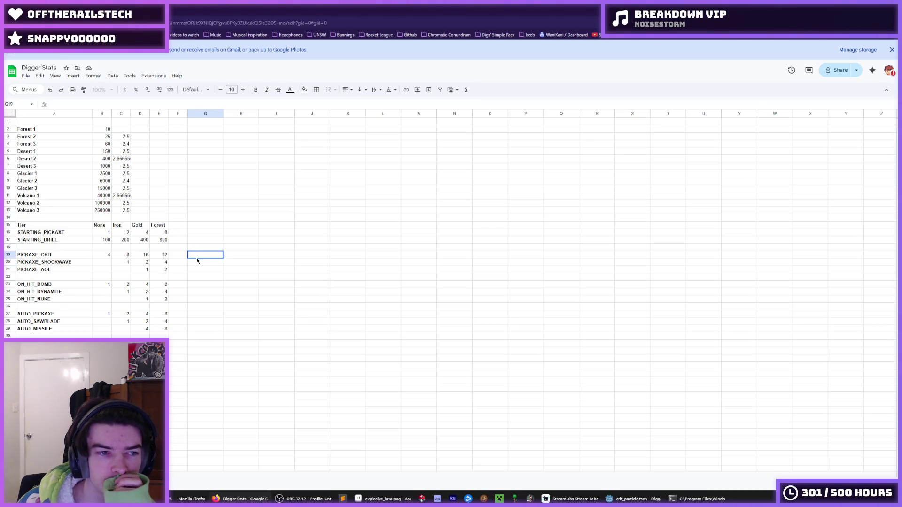
pyautogui.click(192, 226)
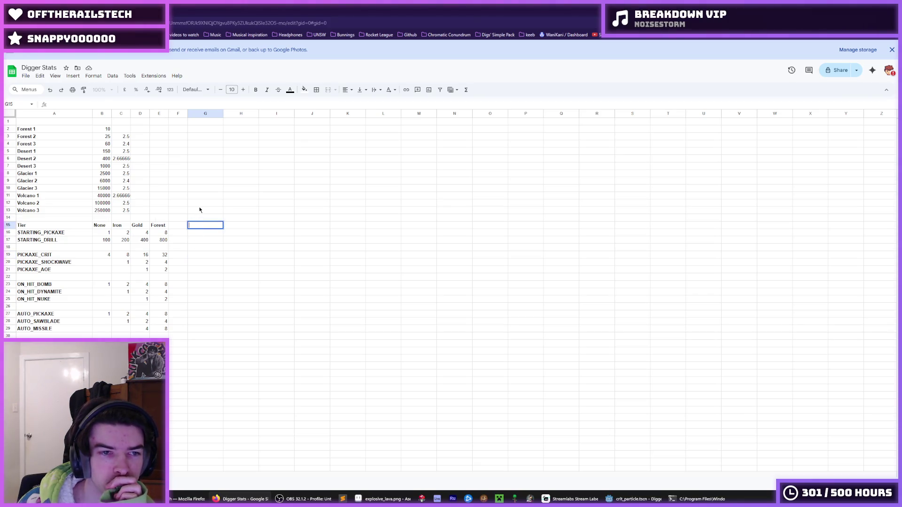
pyautogui.click(184, 246)
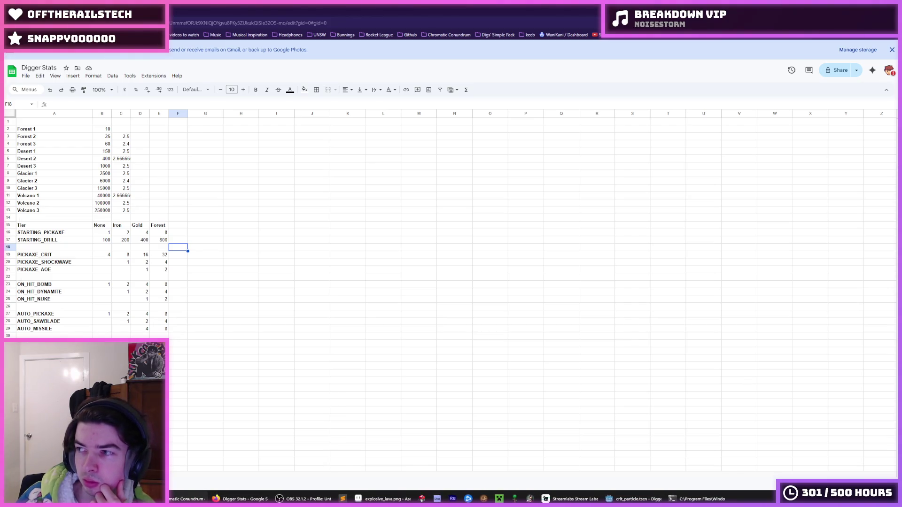
pyautogui.click(608, 277)
pyautogui.click(370, 270)
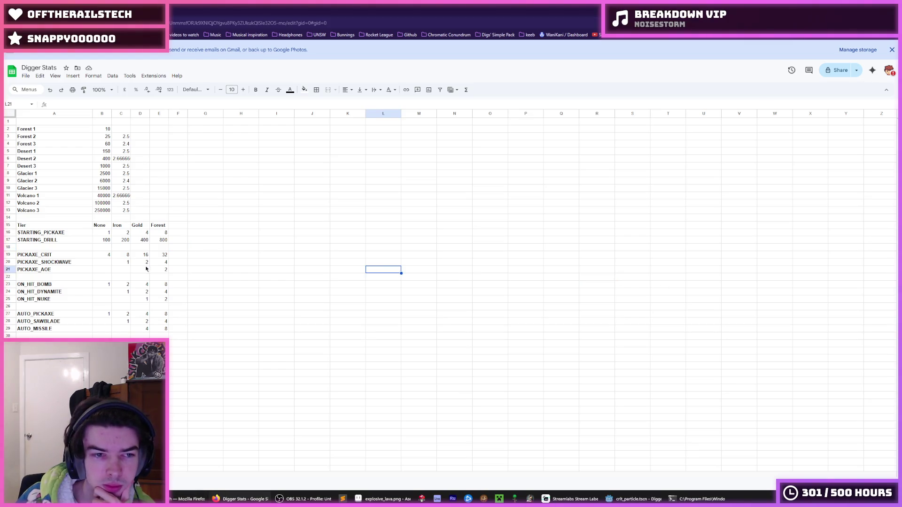
pyautogui.click(106, 284)
pyautogui.click(128, 284)
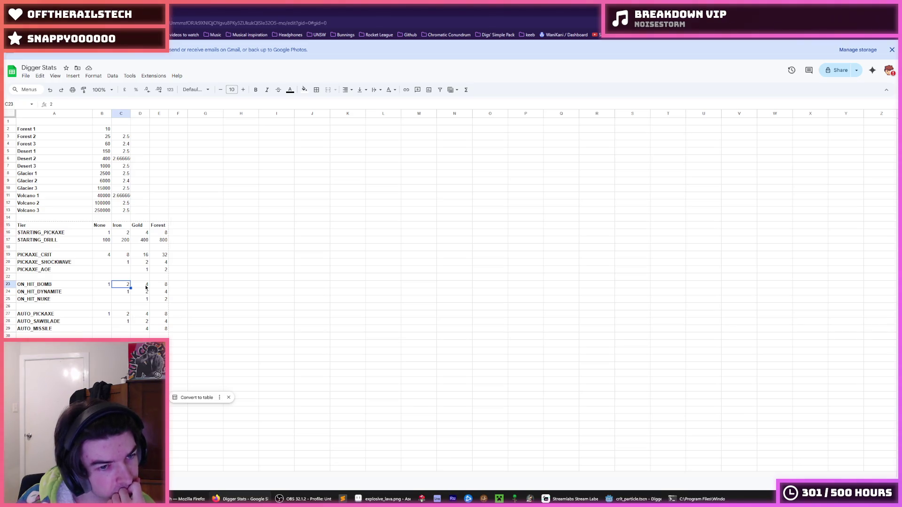
pyautogui.click(146, 285)
pyautogui.click(161, 285)
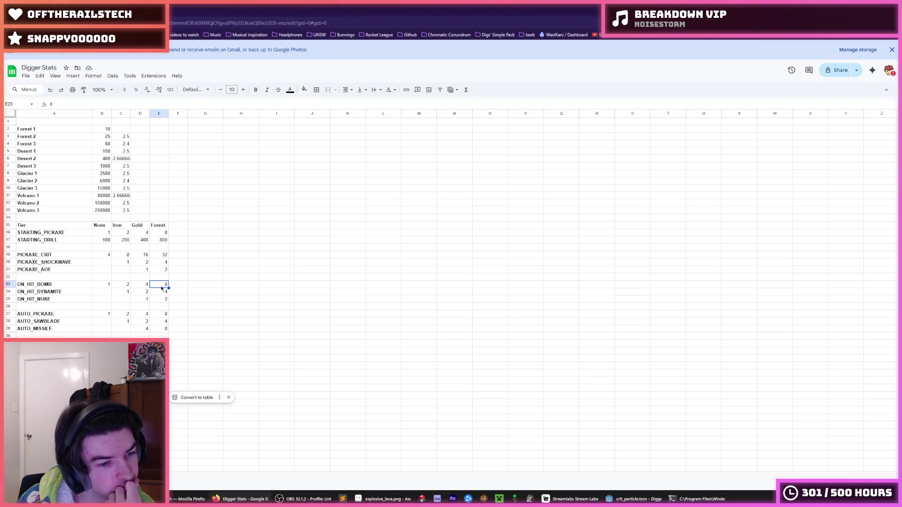
pyautogui.click(209, 285)
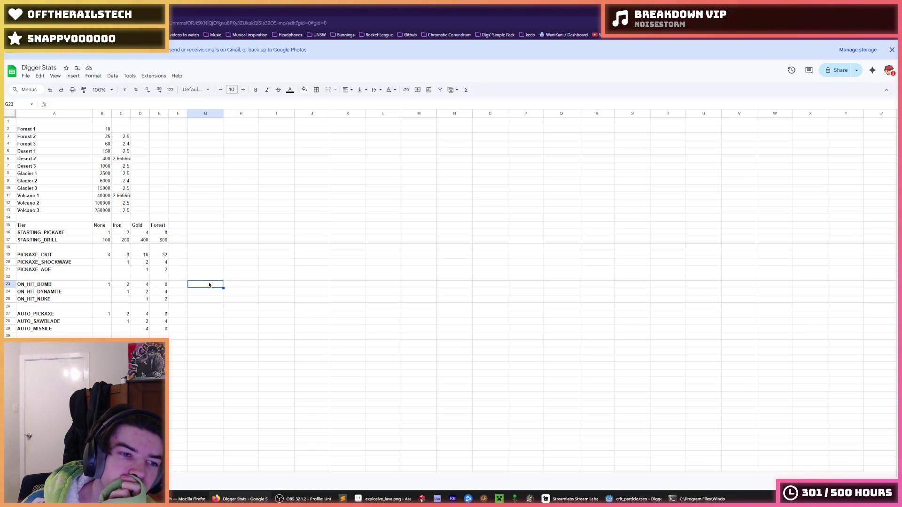
pyautogui.click(122, 293)
pyautogui.click(142, 293)
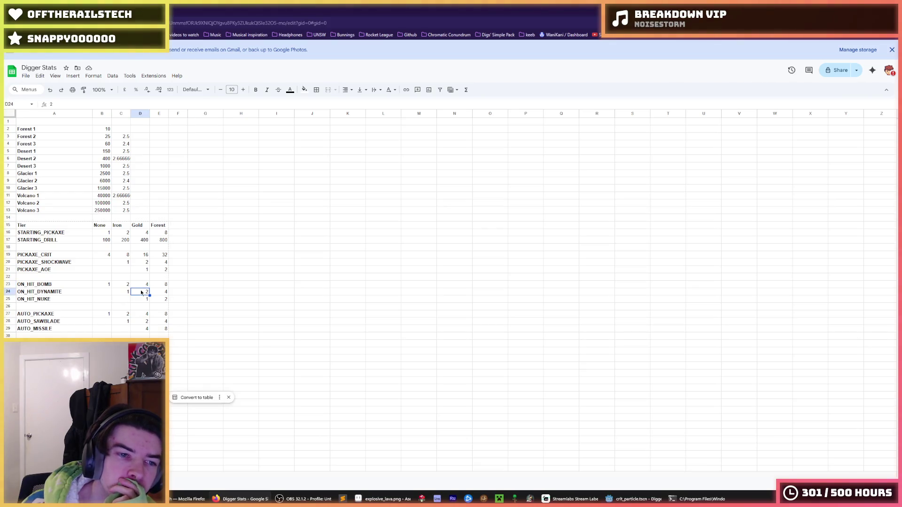
pyautogui.click(158, 295)
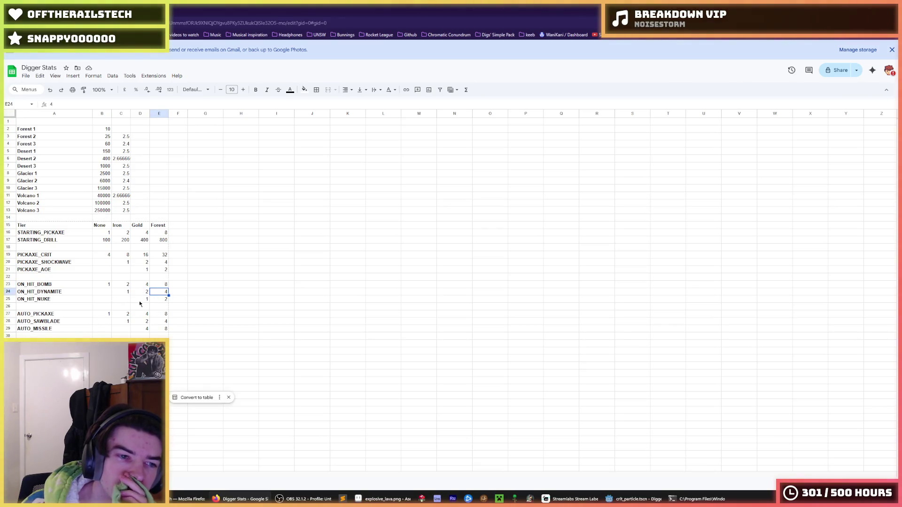
pyautogui.click(59, 300)
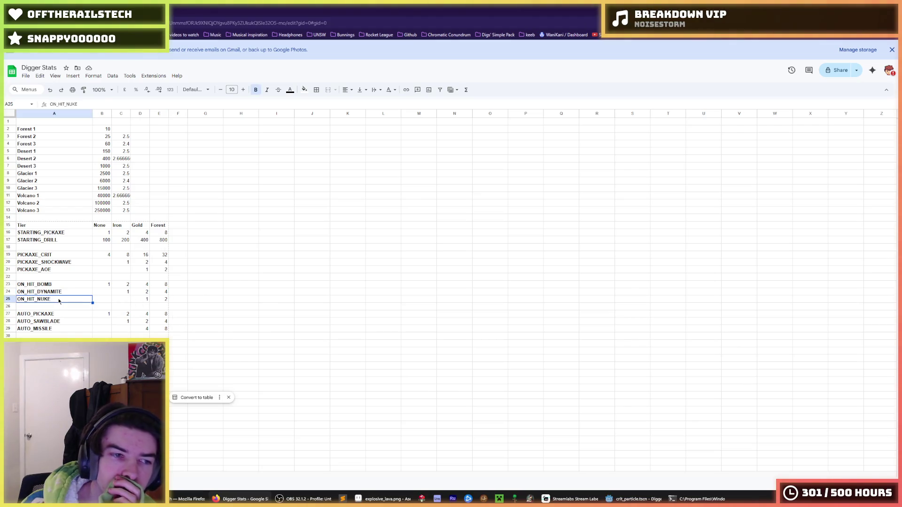
# Step: Rename the ON_HIT_NUKE row to ON_HIT_CLUSTER_BOMB
pyautogui.doubleClick(59, 300)
pyautogui.moveTo(58, 301); pyautogui.dragTo(38, 299)
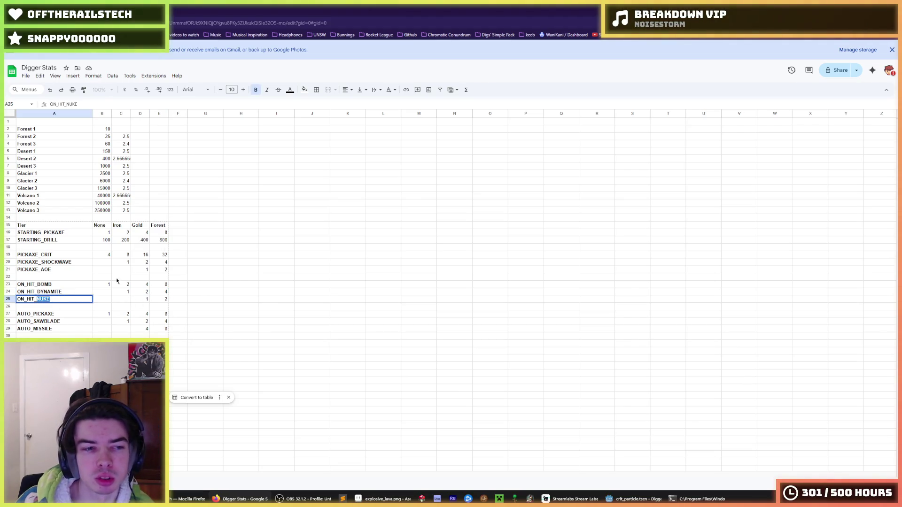
pyautogui.write('CLUSTER_BOMB')
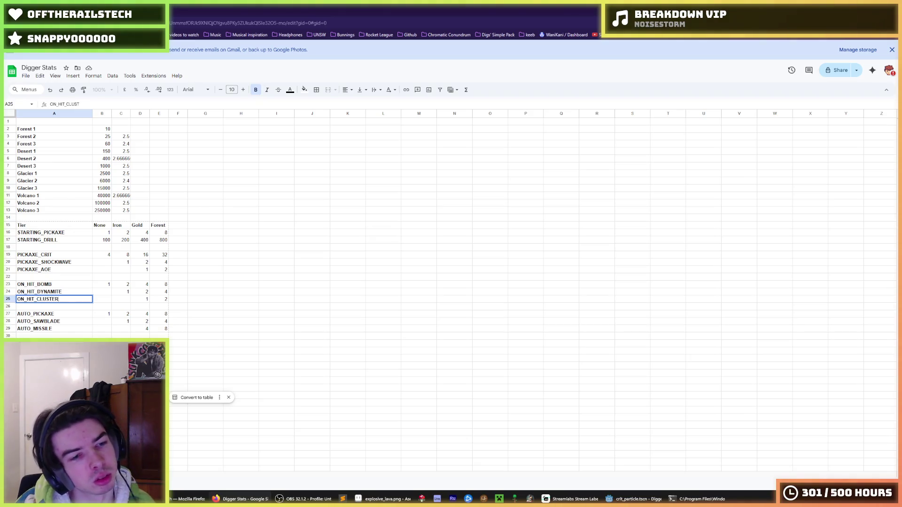
pyautogui.press('Return')
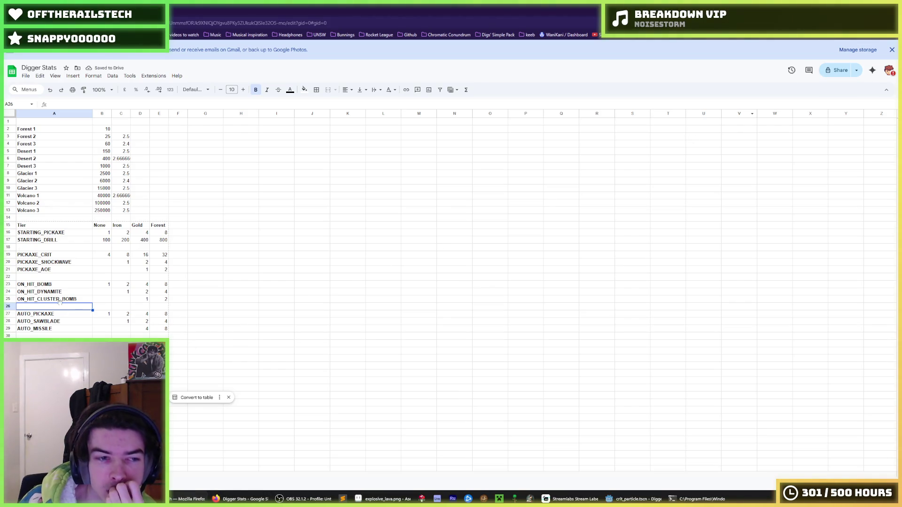
# Step: Enter 1 as ON_HIT_CLUSTER_BOMB's Gold tier value
pyautogui.click(123, 290)
pyautogui.click(140, 293)
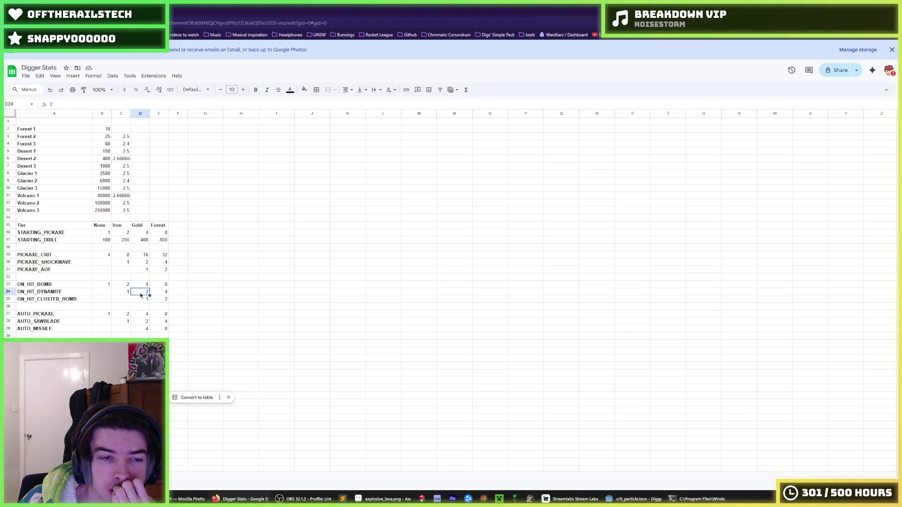
pyautogui.click(147, 300)
pyautogui.write('1')
pyautogui.click(166, 301)
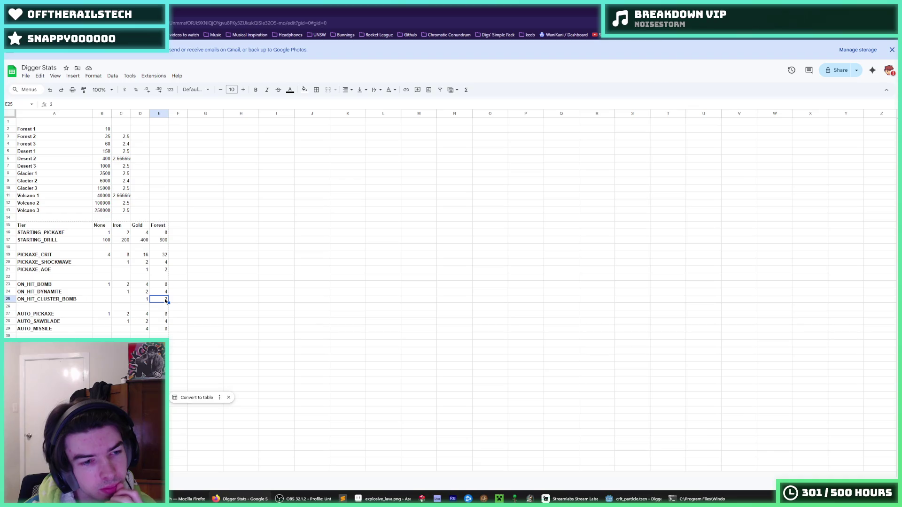
pyautogui.doubleClick(75, 330)
pyautogui.click(140, 328)
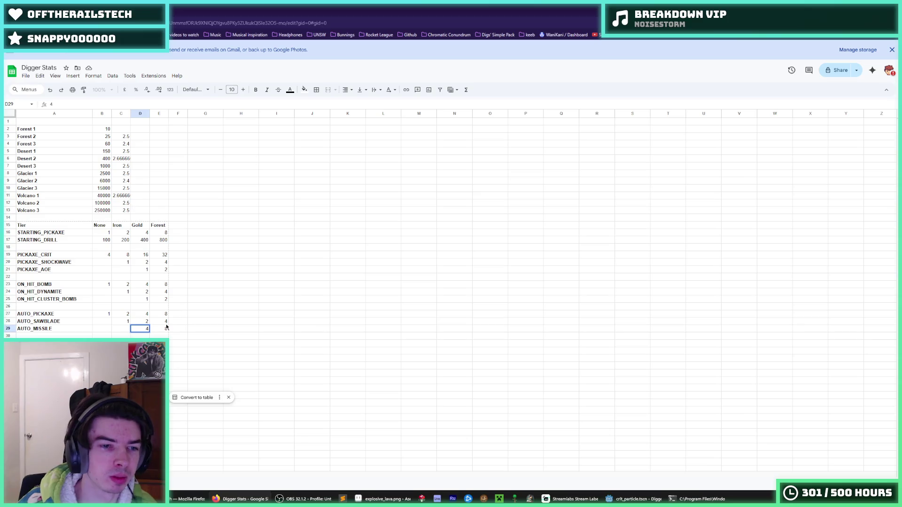
pyautogui.write('1')
pyautogui.press('Return')
pyautogui.click(153, 329)
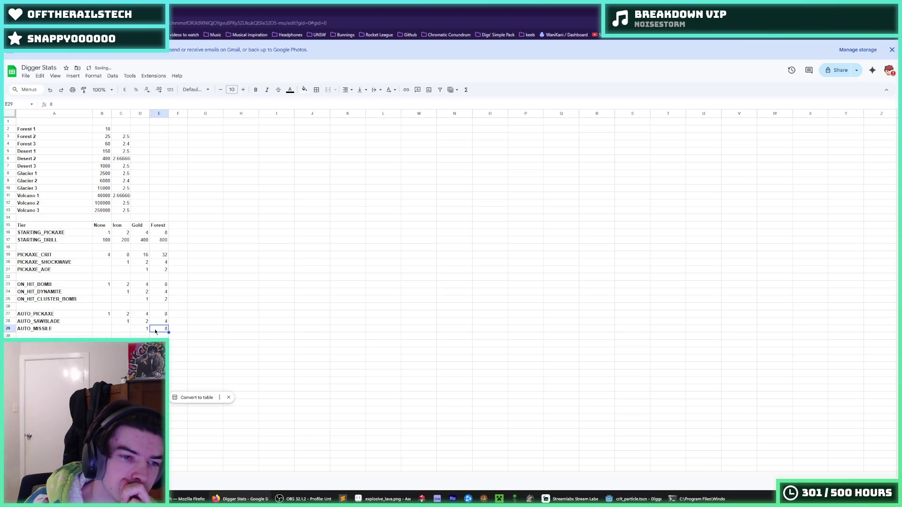
pyautogui.write('2')
pyautogui.press('Return')
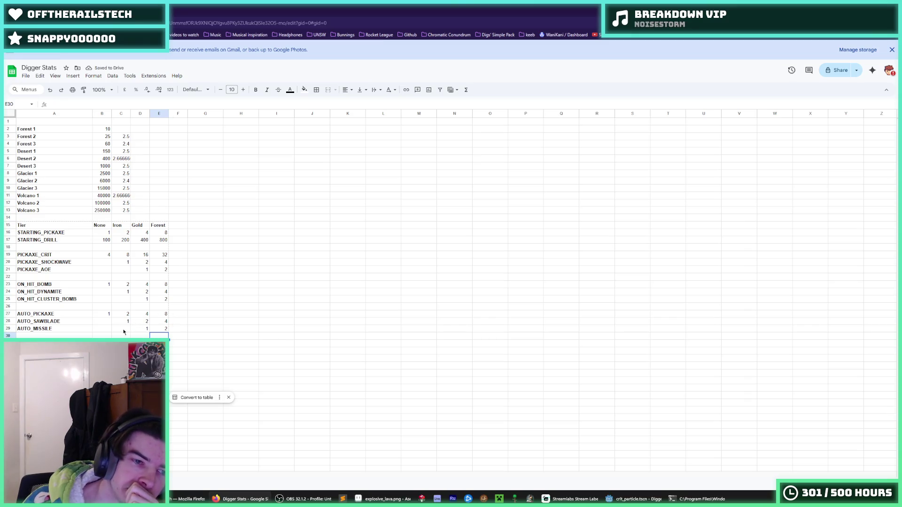
pyautogui.click(43, 329)
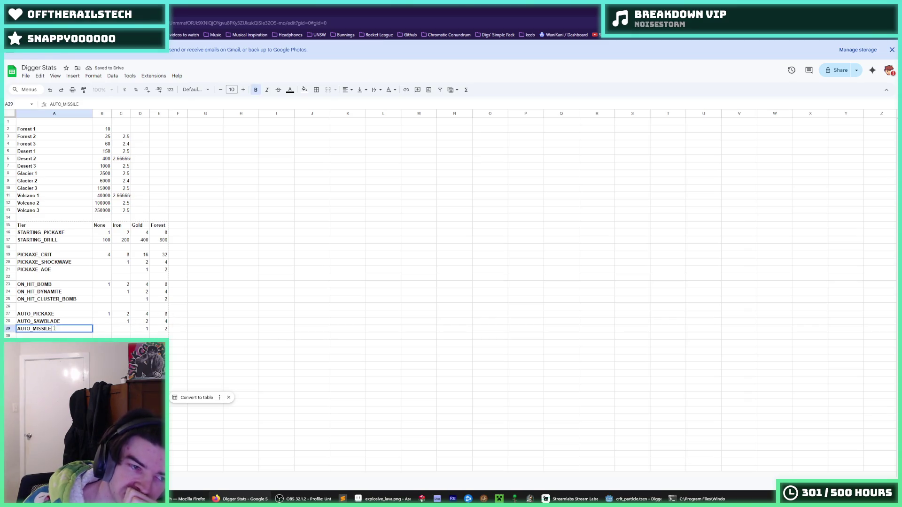
pyautogui.moveTo(52, 329); pyautogui.dragTo(33, 329)
pyautogui.write('BOUNCY_')
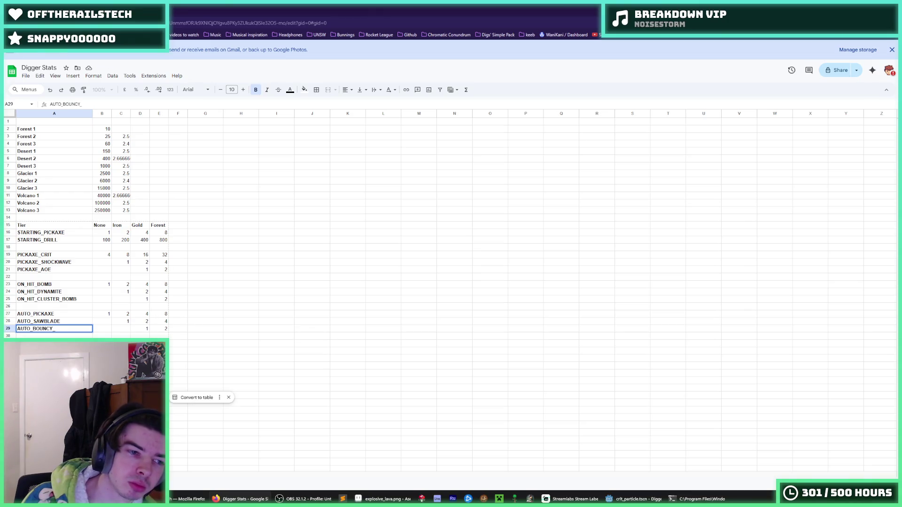
pyautogui.write('EXPLOSION')
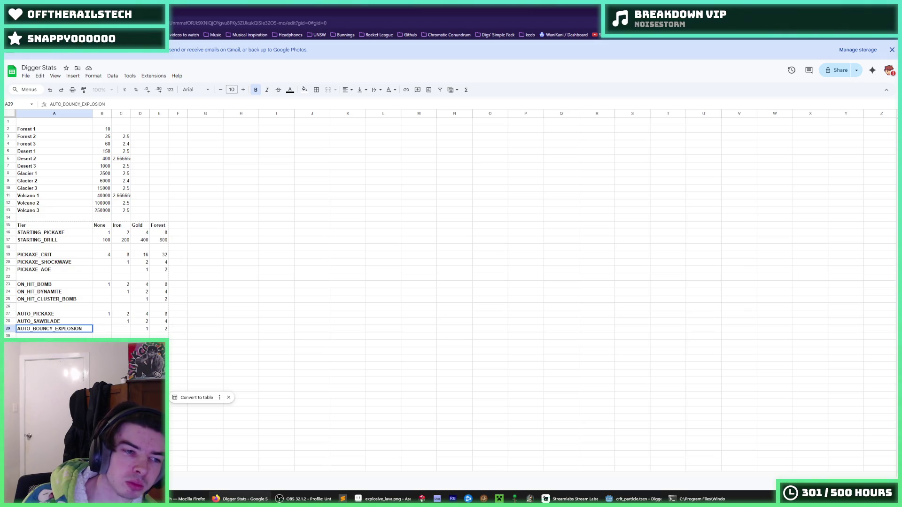
pyautogui.press('Return')
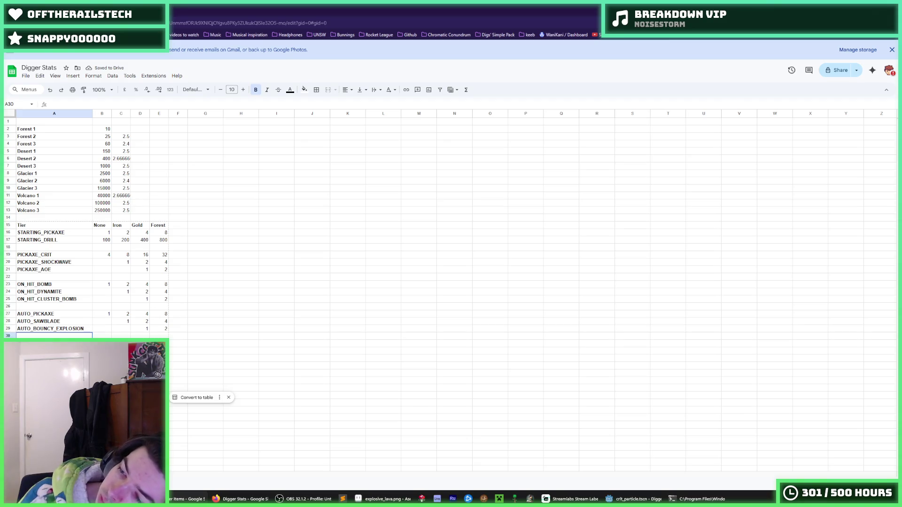
pyautogui.doubleClick(80, 329)
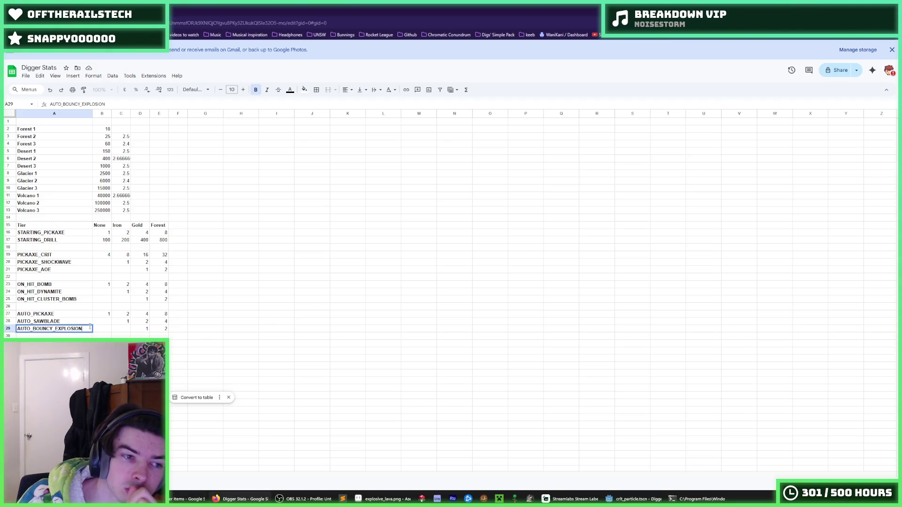
pyautogui.hotkey('shift', 'Left')
pyautogui.hotkey('shift', 'Left')
pyautogui.hotkey('shift', 'Left')
pyautogui.press('BackSpace')
pyautogui.press('BackSpace')
pyautogui.write('EXPL')
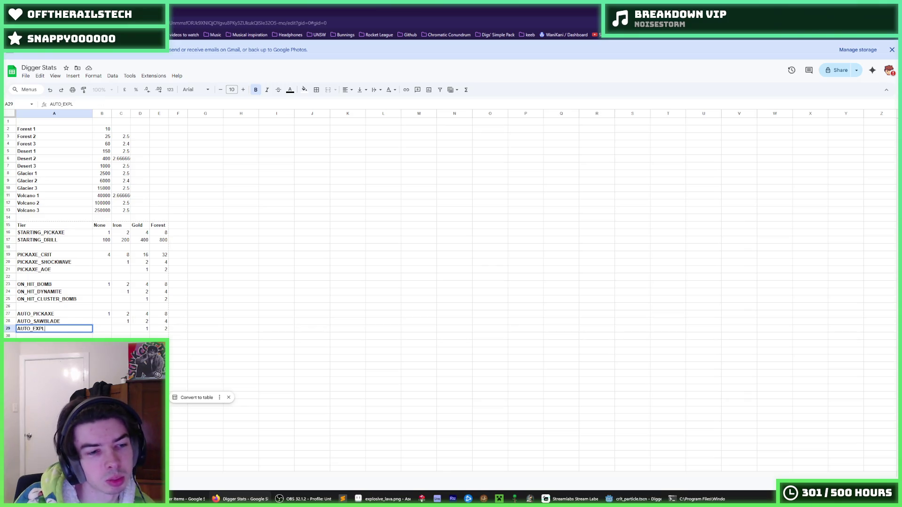
pyautogui.write('OSIVE_BALL')
pyautogui.press('Return')
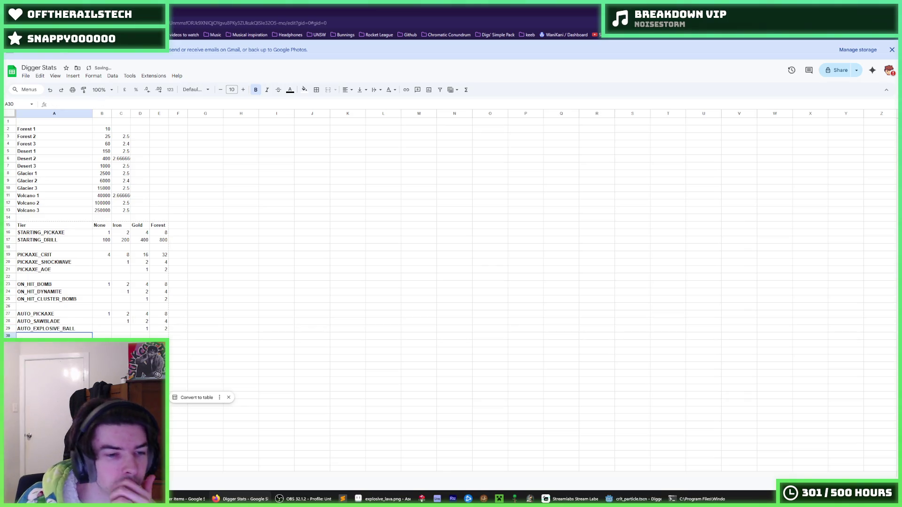
pyautogui.write('3')
pyautogui.click(140, 350)
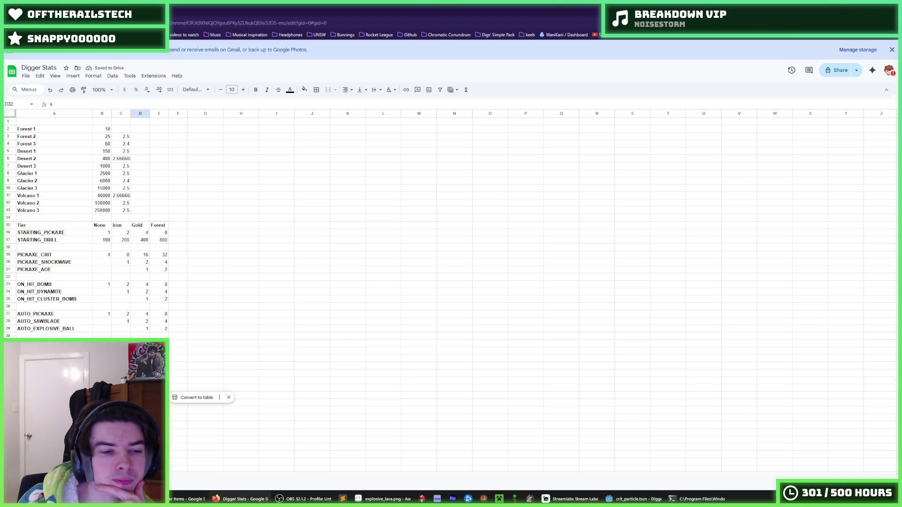
pyautogui.click(179, 353)
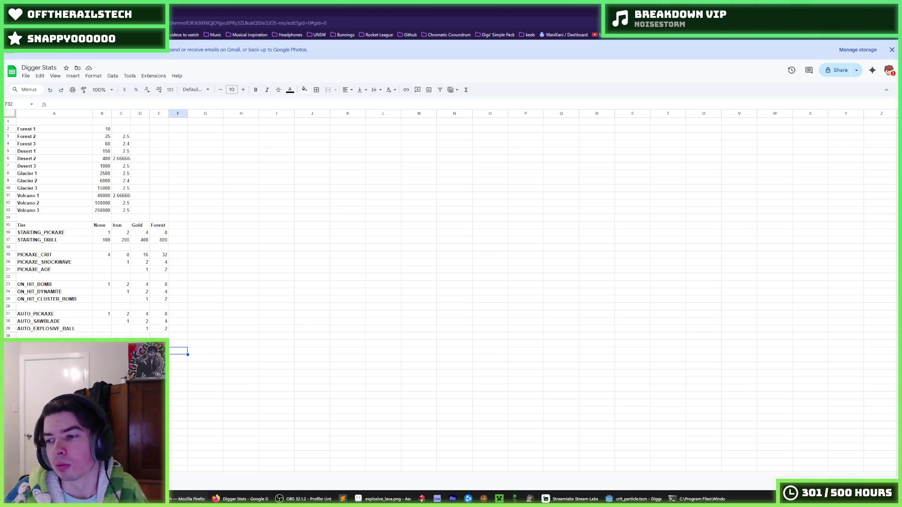
pyautogui.click(195, 330)
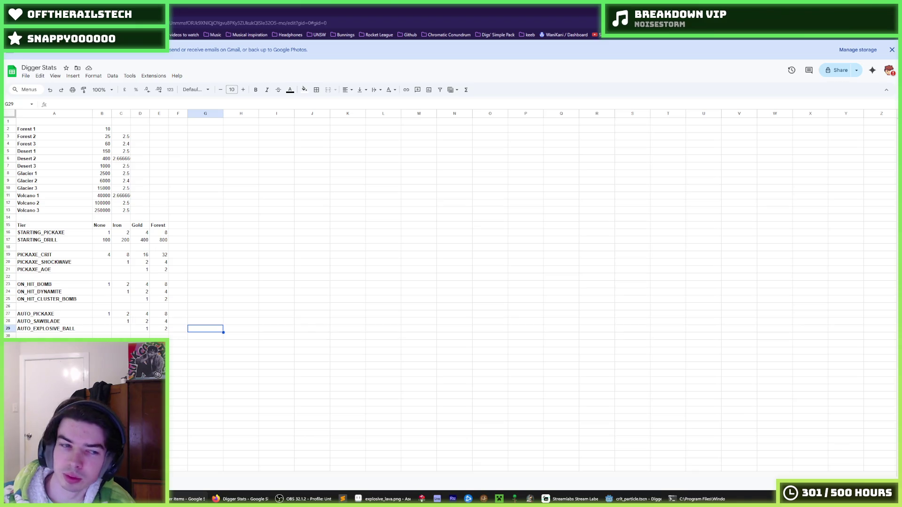
pyautogui.click(159, 358)
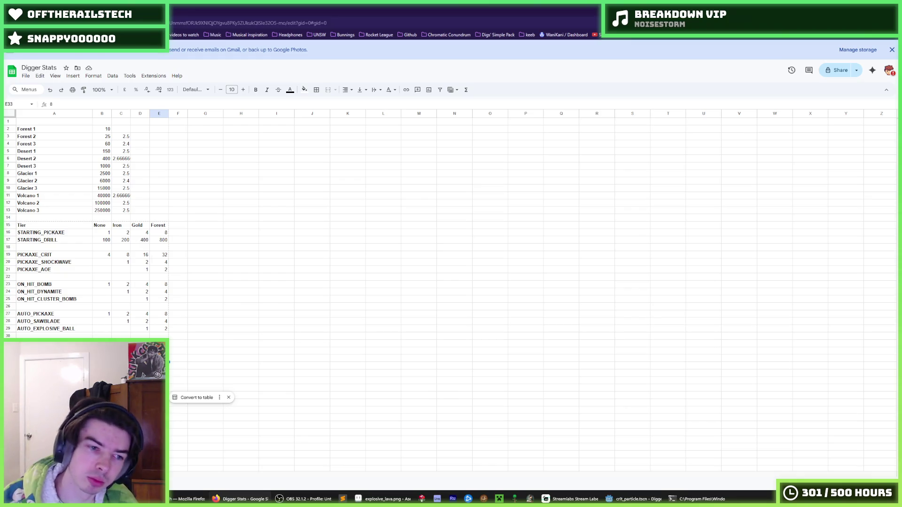
pyautogui.press('Left')
pyautogui.press('Left')
pyautogui.press('Down')
pyautogui.press('Down')
pyautogui.press('Down')
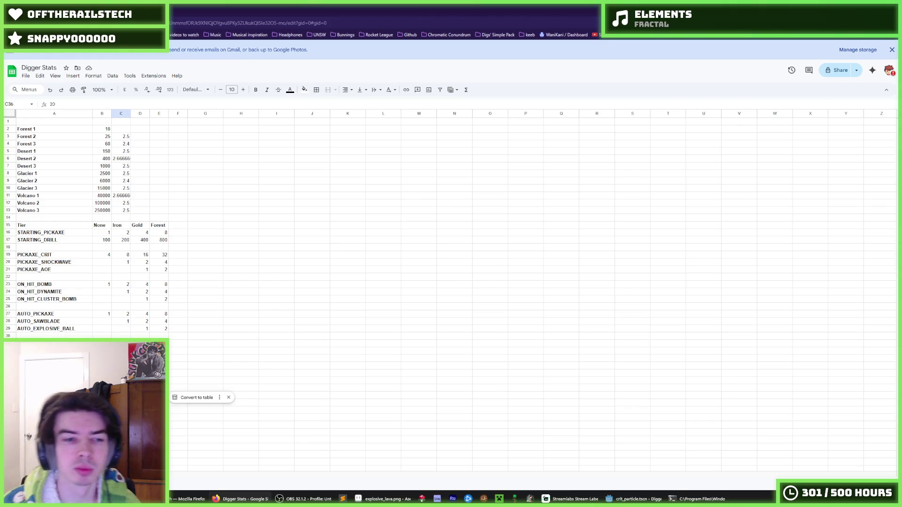
# Step: Change the Iron value in row 36 from 20 to 30 and check its Forest value
pyautogui.press('Tab')
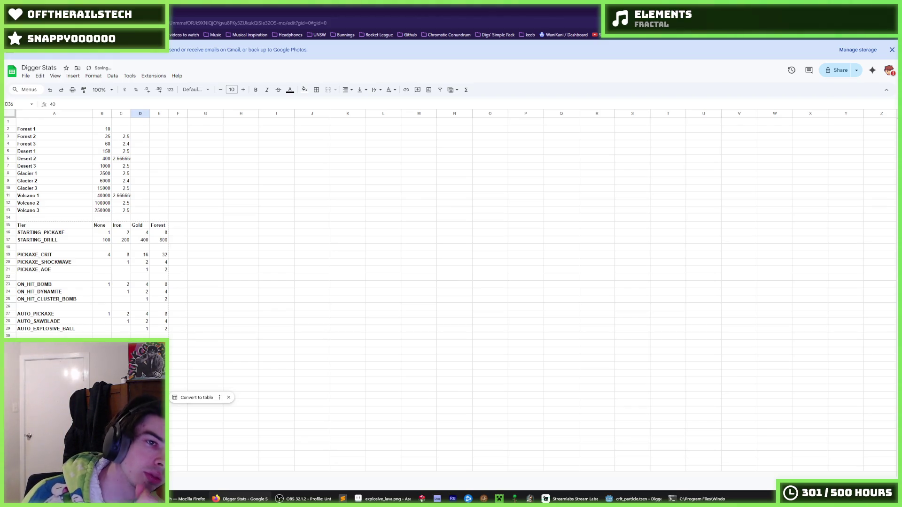
pyautogui.press('Left')
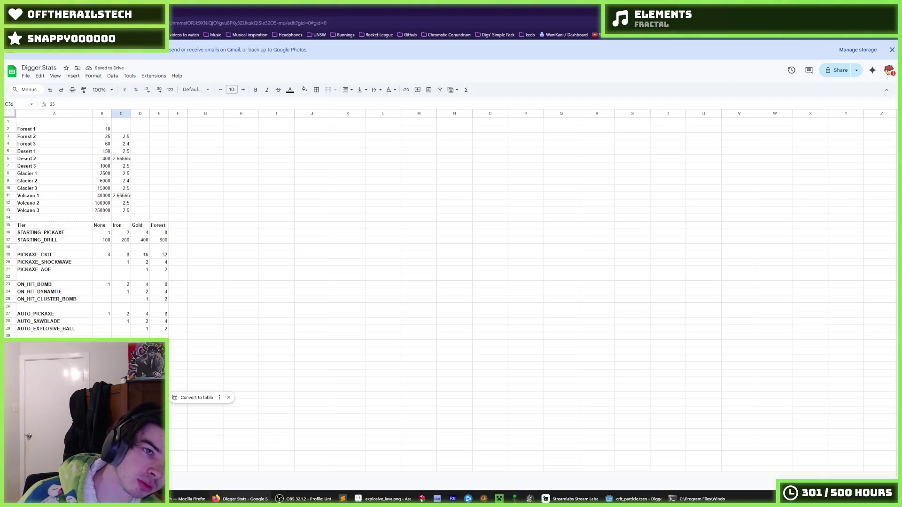
pyautogui.write('30')
pyautogui.press('Return')
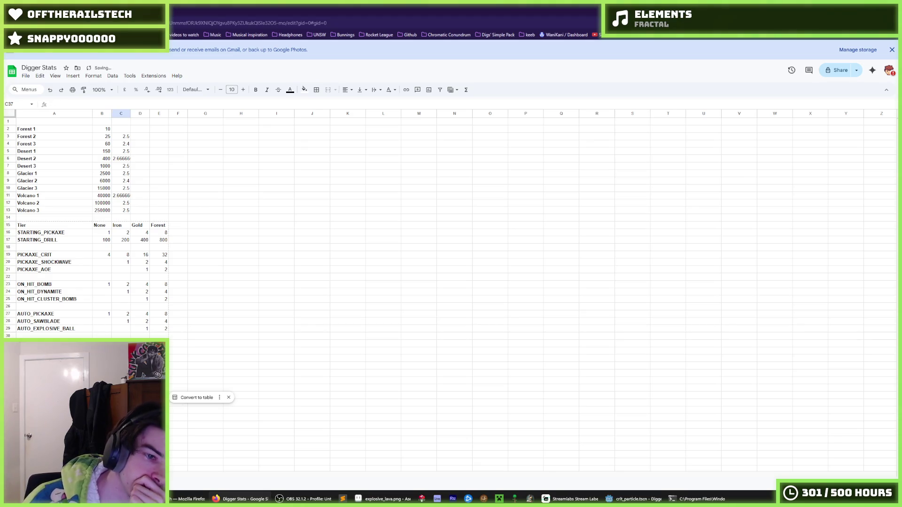
pyautogui.click(159, 381)
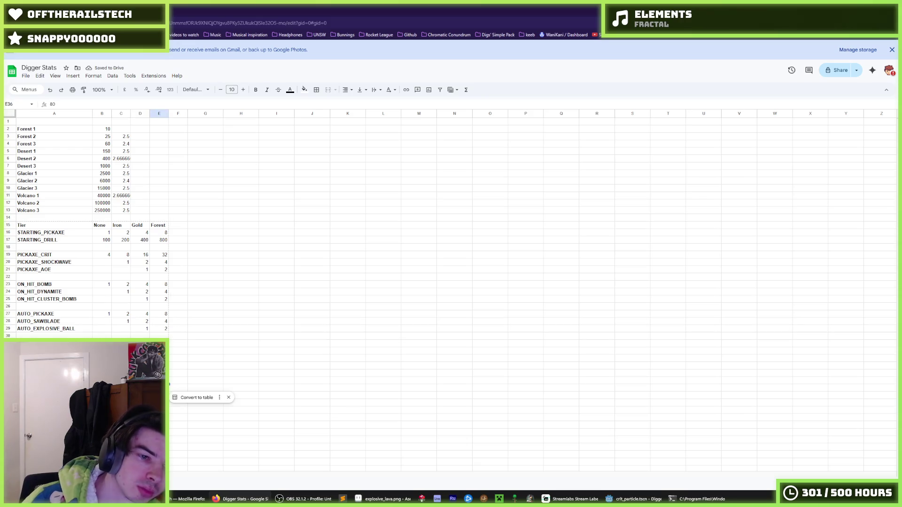
pyautogui.press('Tab')
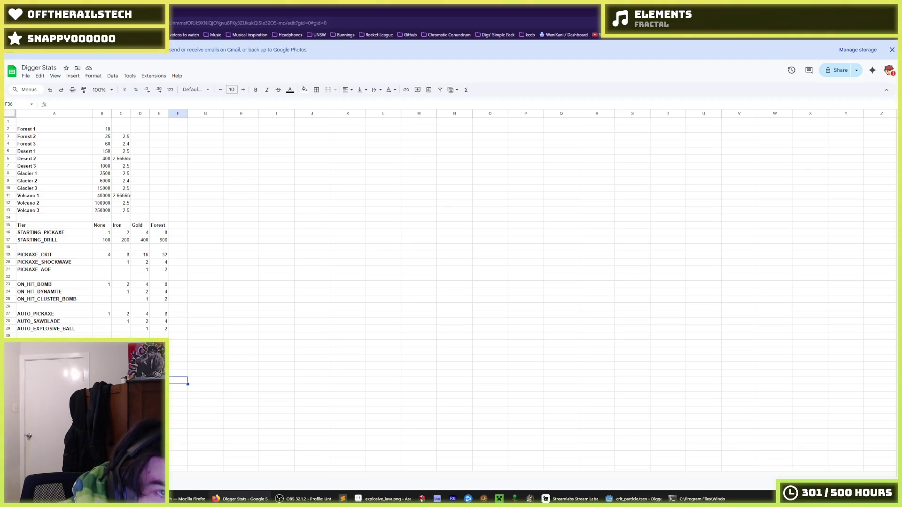
pyautogui.press('Left')
pyautogui.press('Left')
pyautogui.press('Left')
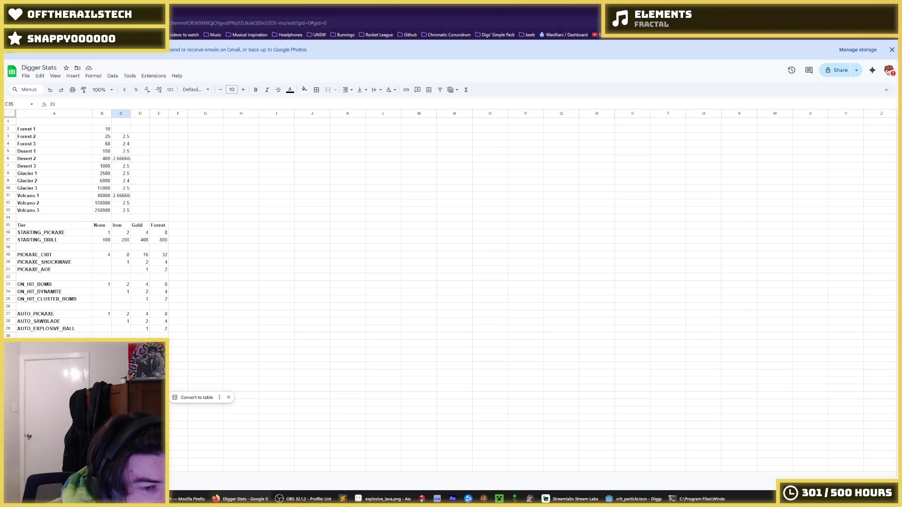
# Step: Go through row 35's None-to-Forest tier values, then return to the Iron cell in row 36
pyautogui.press('Left')
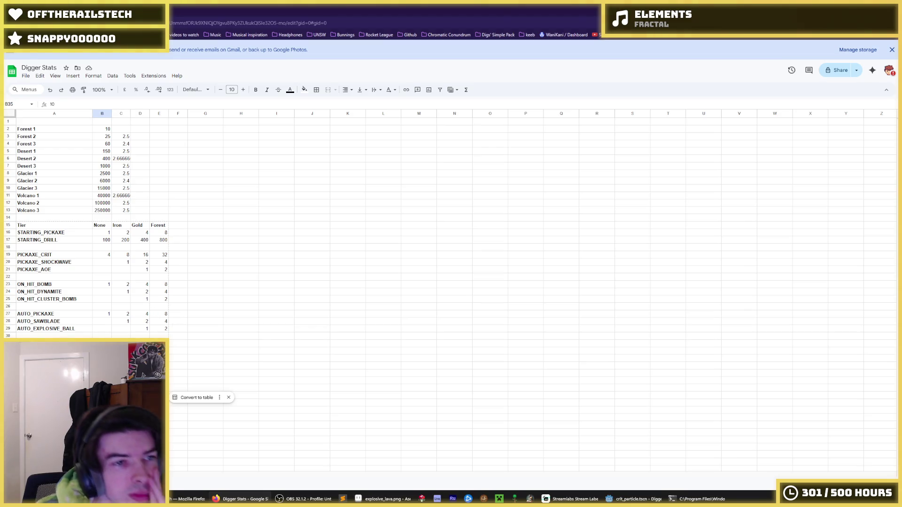
pyautogui.press('Right')
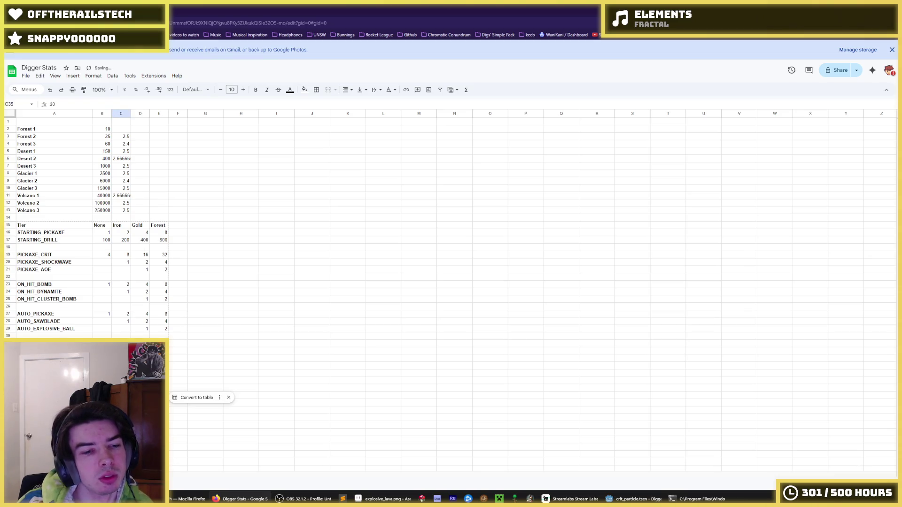
pyautogui.press('Right')
pyautogui.press('Right')
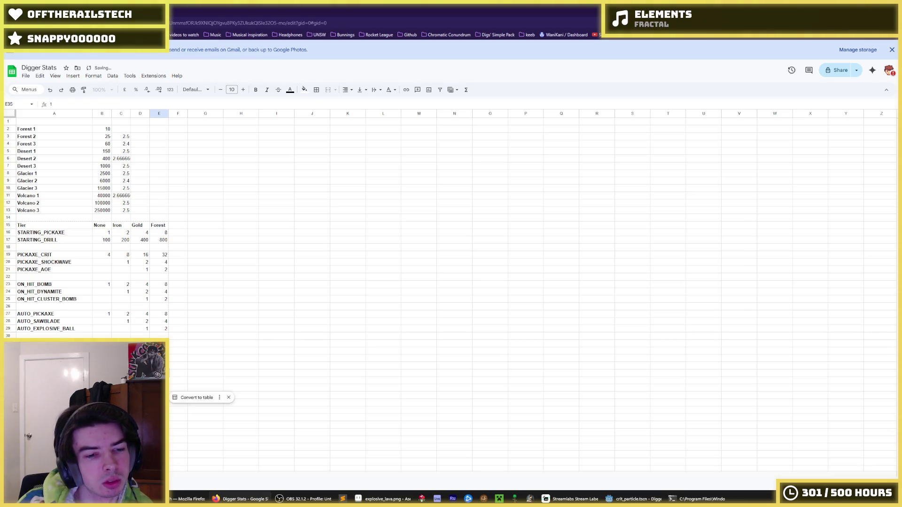
pyautogui.press('Return')
pyautogui.press('Right')
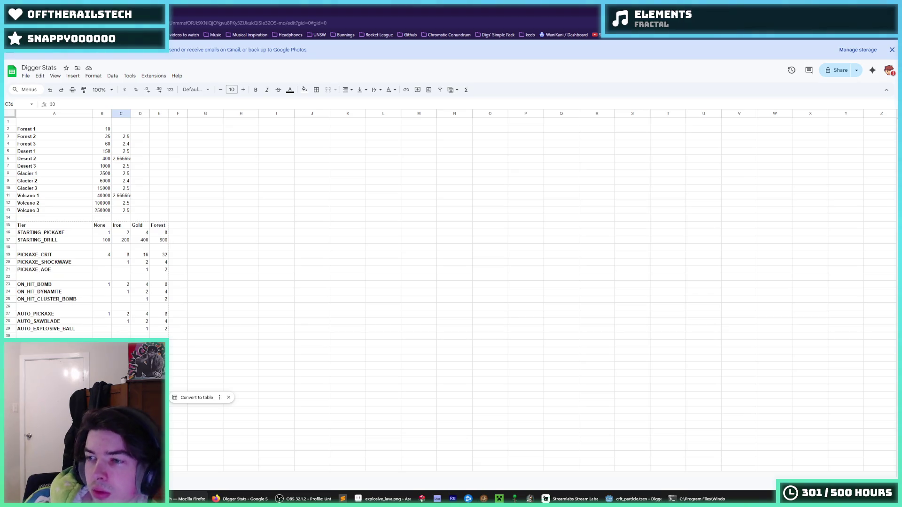
pyautogui.click(201, 359)
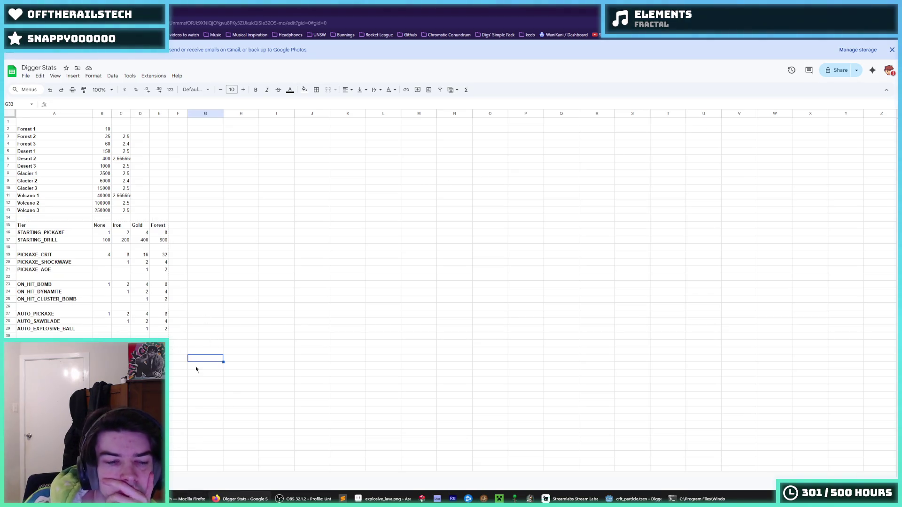
pyautogui.click(184, 373)
pyautogui.click(140, 373)
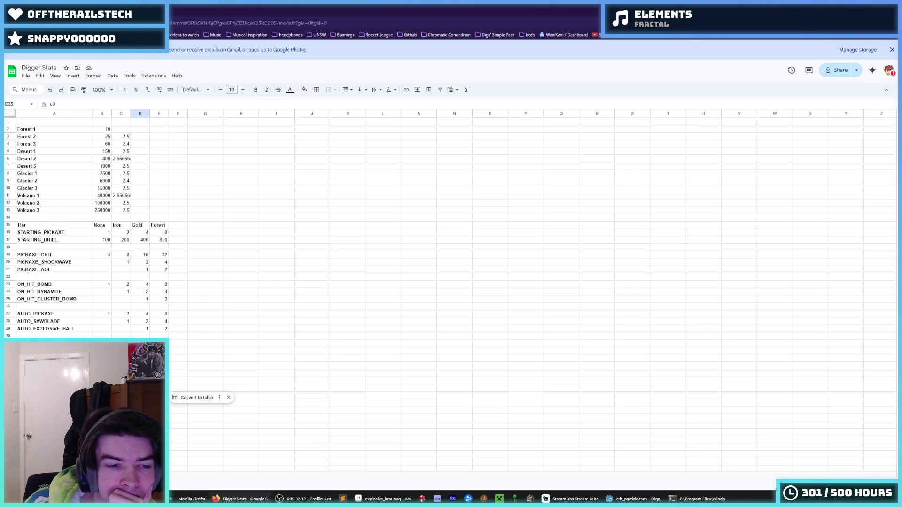
pyautogui.click(121, 380)
pyautogui.click(102, 373)
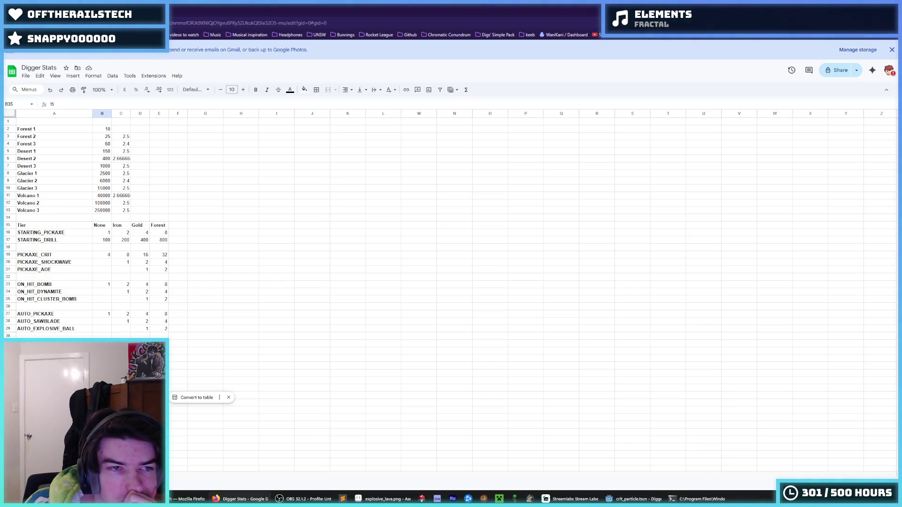
pyautogui.click(121, 372)
pyautogui.click(140, 373)
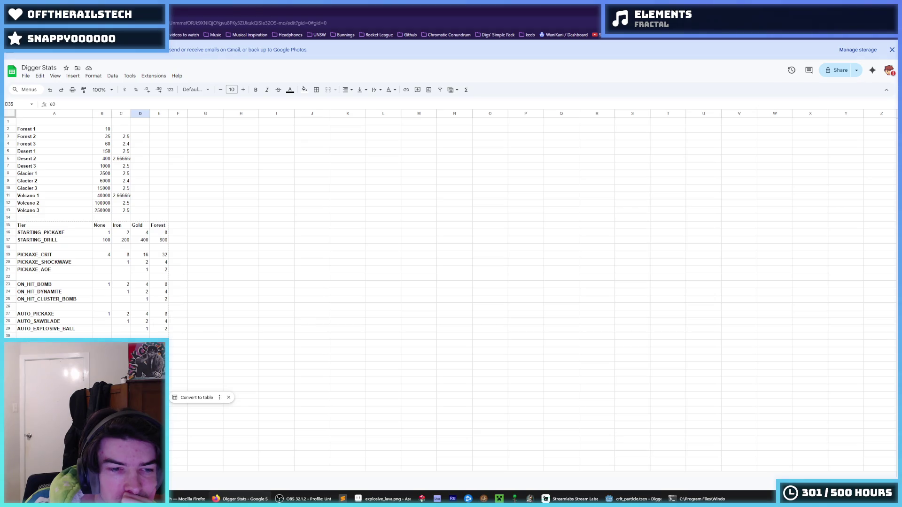
pyautogui.click(159, 373)
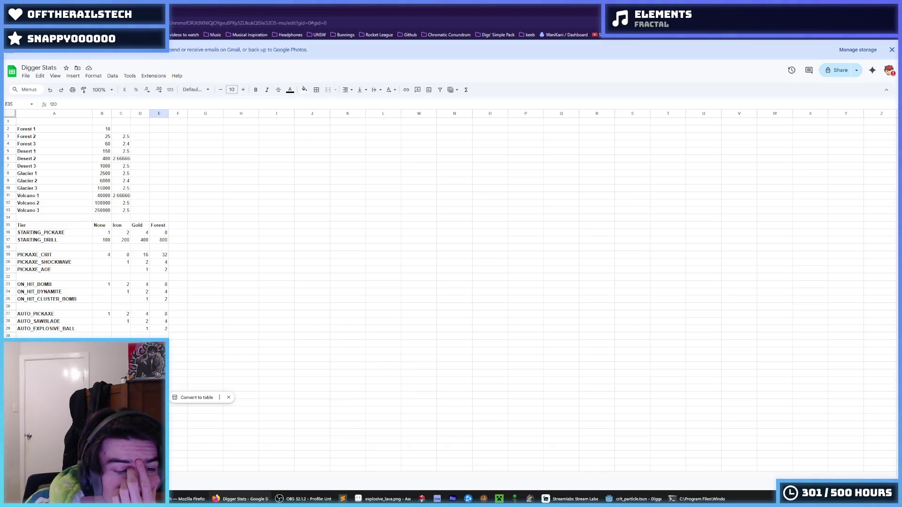
pyautogui.click(140, 381)
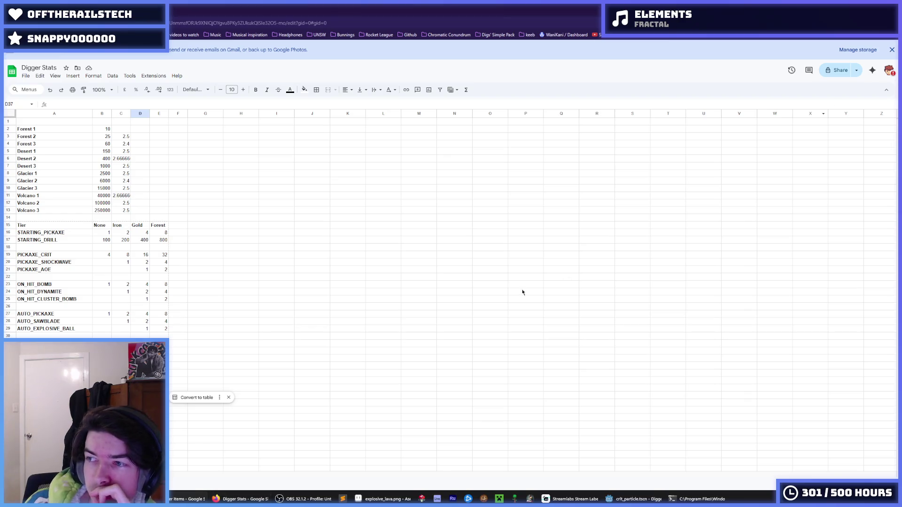
pyautogui.press('Home')
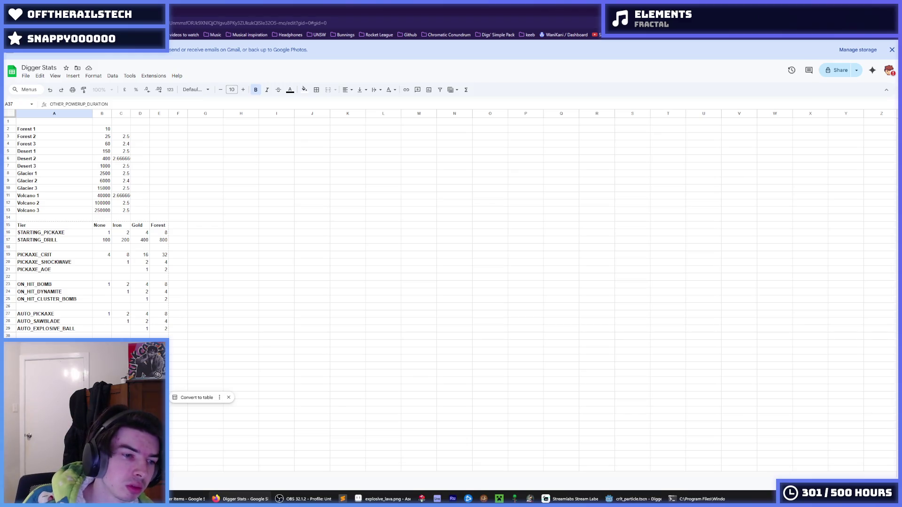
# Step: Enter an OTHER_TILE_EXPLOSION row in the sheet with Gold value 1 and Forest value 2
pyautogui.write('OTHER_TILE_EXPLOSION')
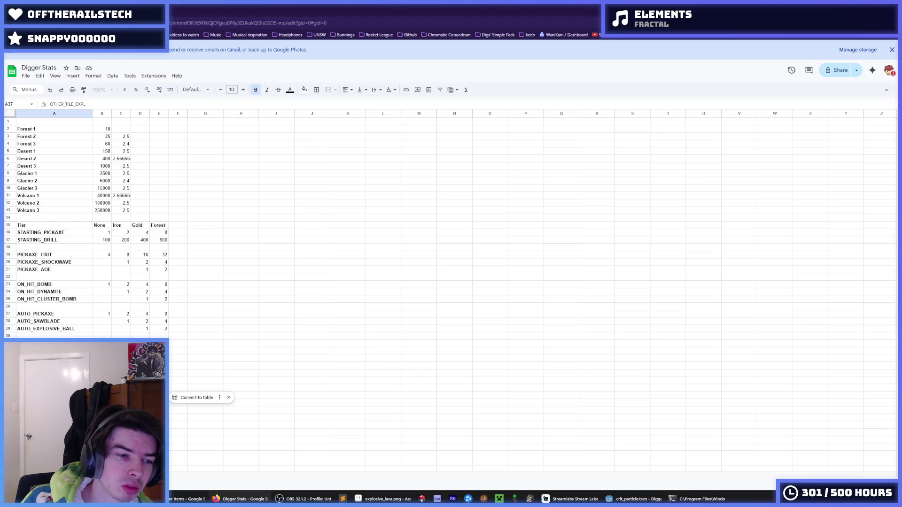
pyautogui.press('Tab')
pyautogui.press('Tab')
pyautogui.press('Tab')
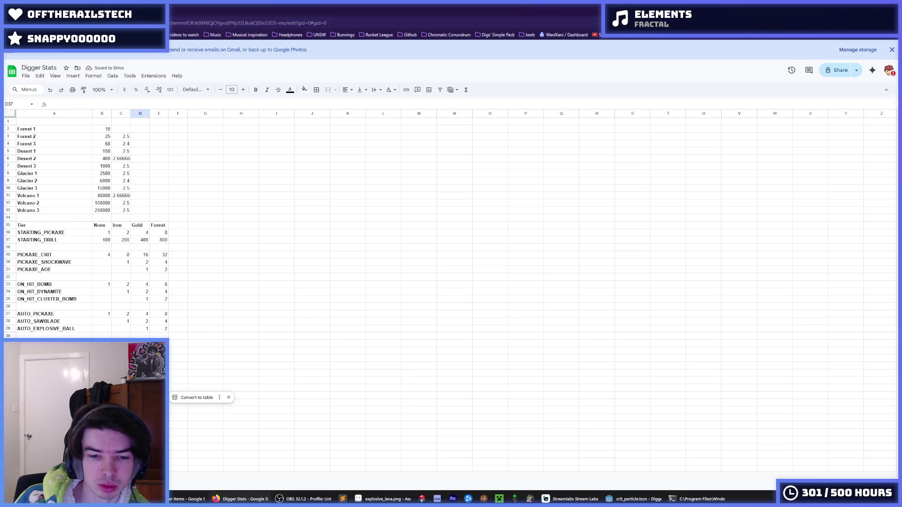
pyautogui.write('1')
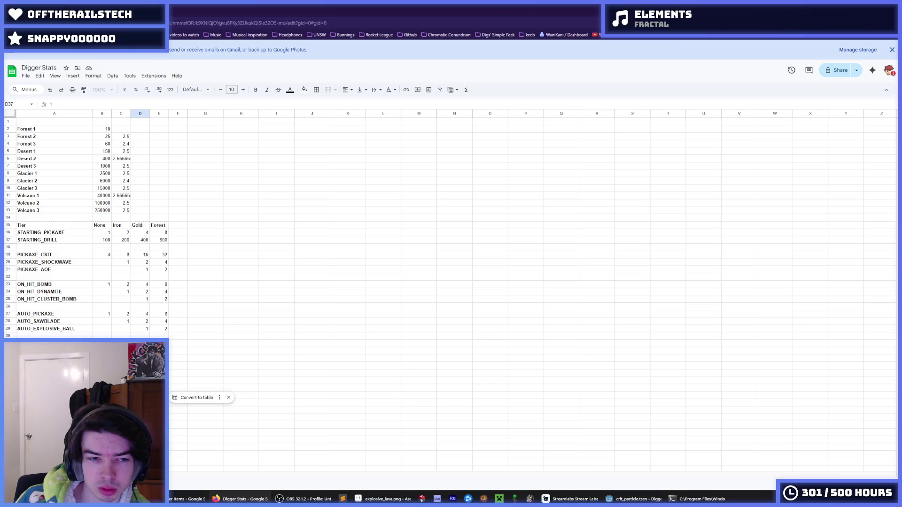
pyautogui.press('Tab')
pyautogui.write('2')
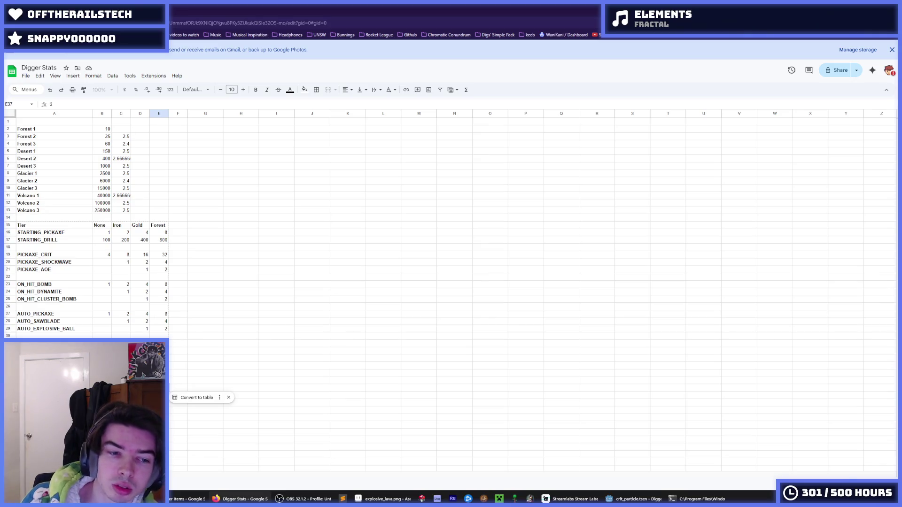
pyautogui.press('Left')
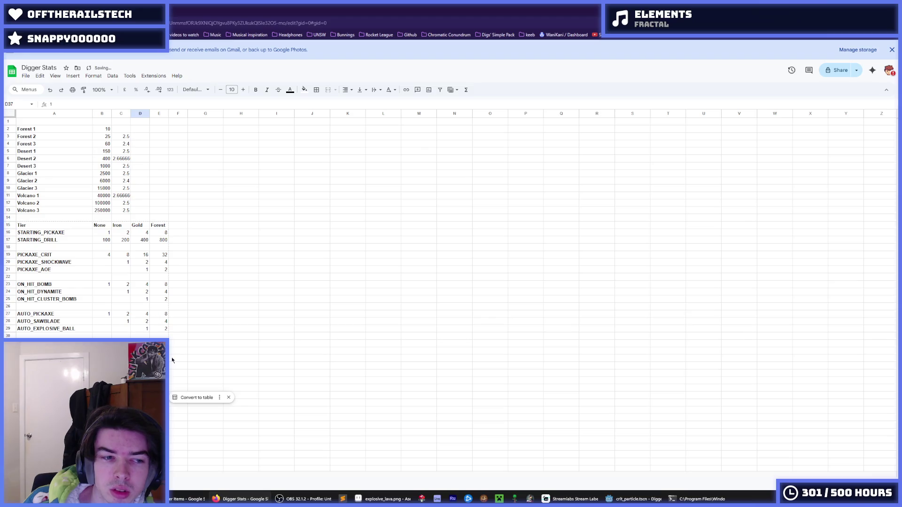
pyautogui.press('Delete')
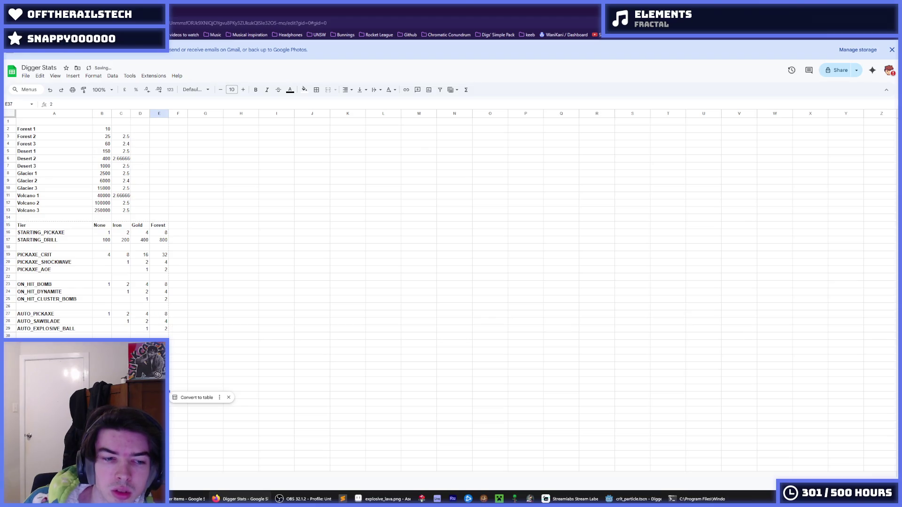
pyautogui.press('Down')
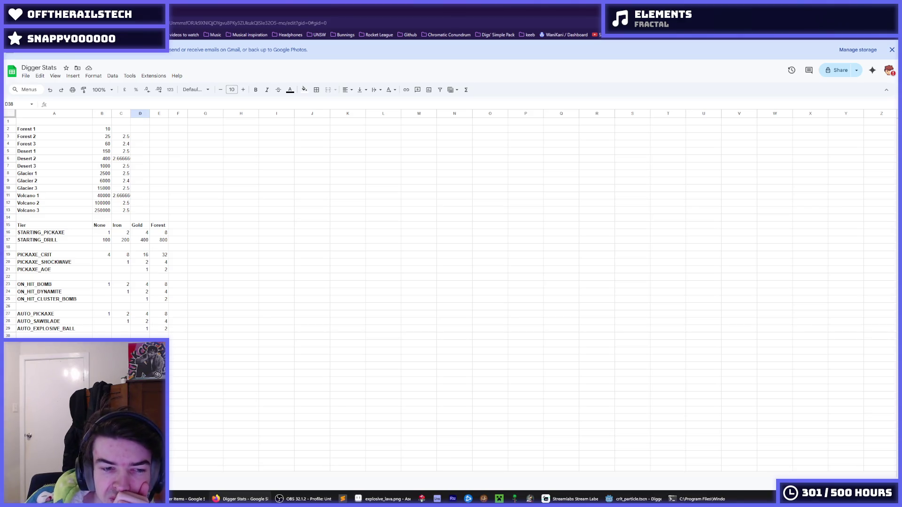
# Step: Rename the row 33 MINION_BOMB entry to MINION_MISSILE, then minimize the browser back to Godot
pyautogui.click(140, 388)
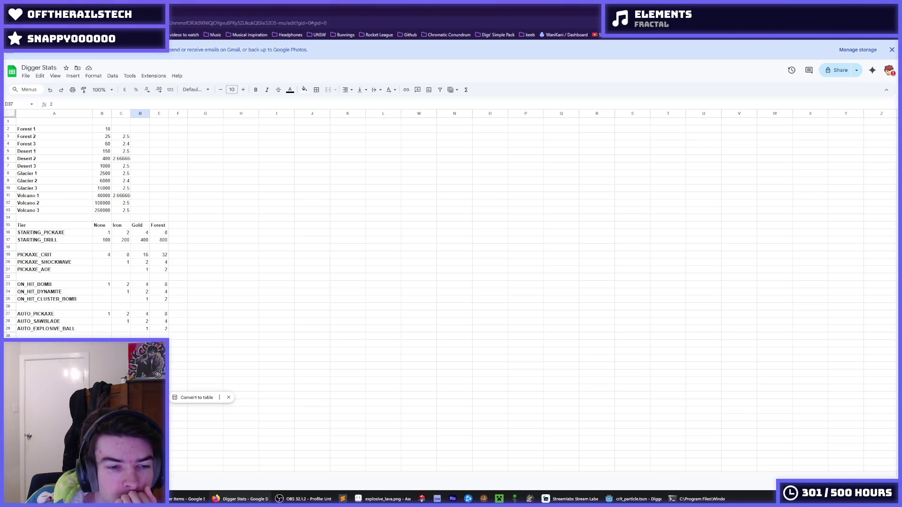
pyautogui.click(54, 358)
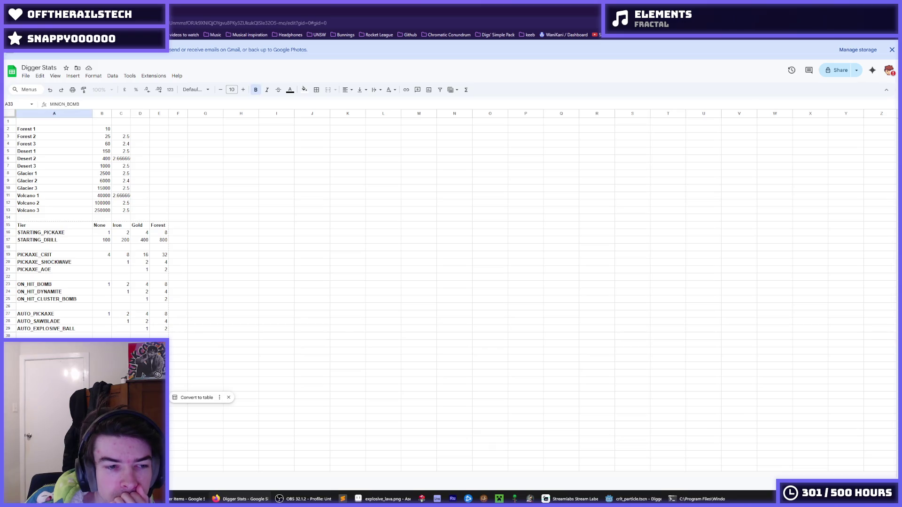
pyautogui.press('BackSpace')
pyautogui.write('m')
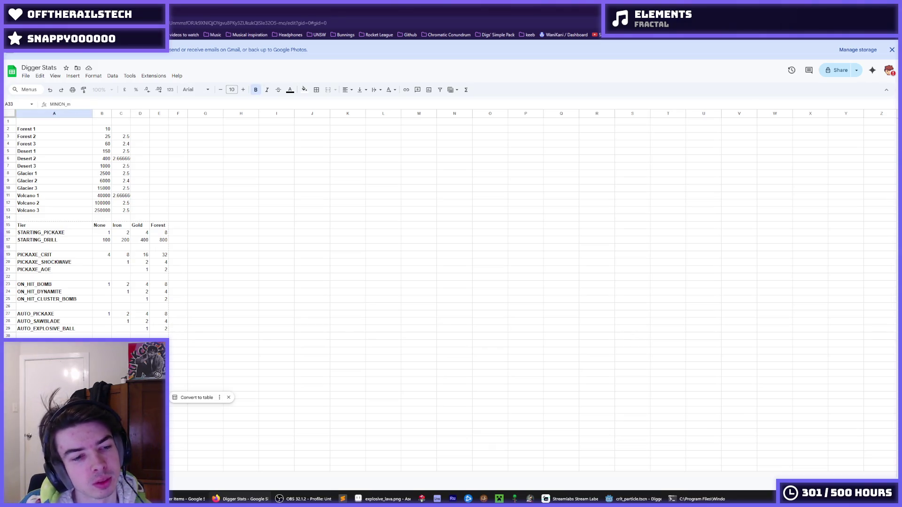
pyautogui.press('Return')
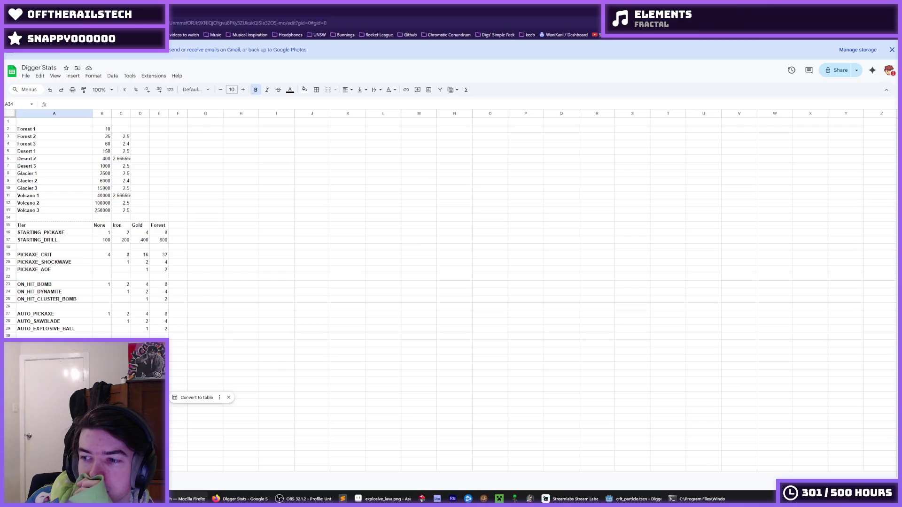
pyautogui.click(175, 388)
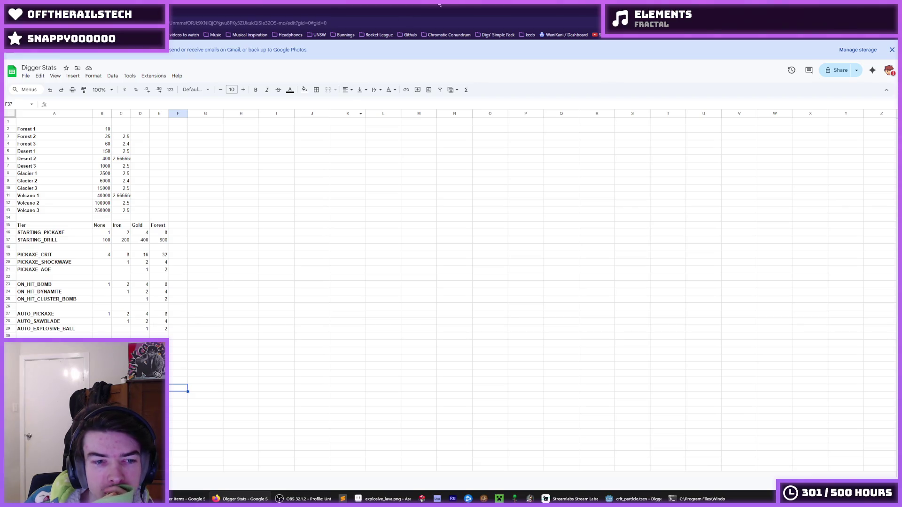
pyautogui.click(865, 5)
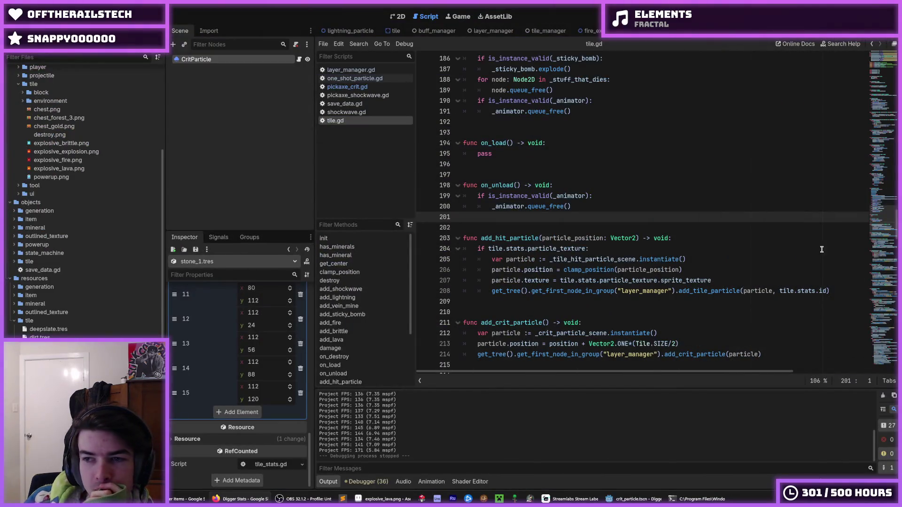
# Step: In save_data.gd, set PICKAXE_SHOCKWAVE to Mineral.Id.FOREST_1, keep PICKAXE_AOE at FOREST_2, and save
pyautogui.click(669, 176)
pyautogui.click(344, 103)
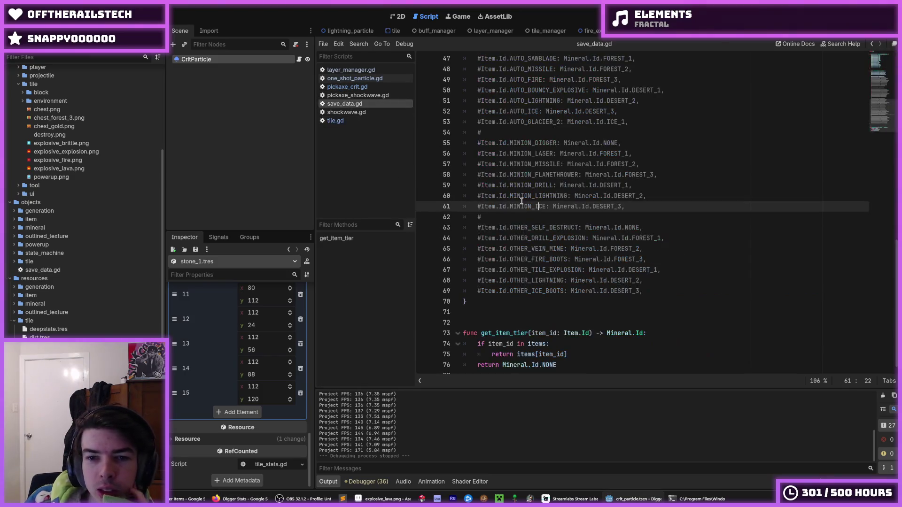
pyautogui.scroll(3, 577, 243)
pyautogui.scroll(8, 577, 243)
pyautogui.doubleClick(551, 154)
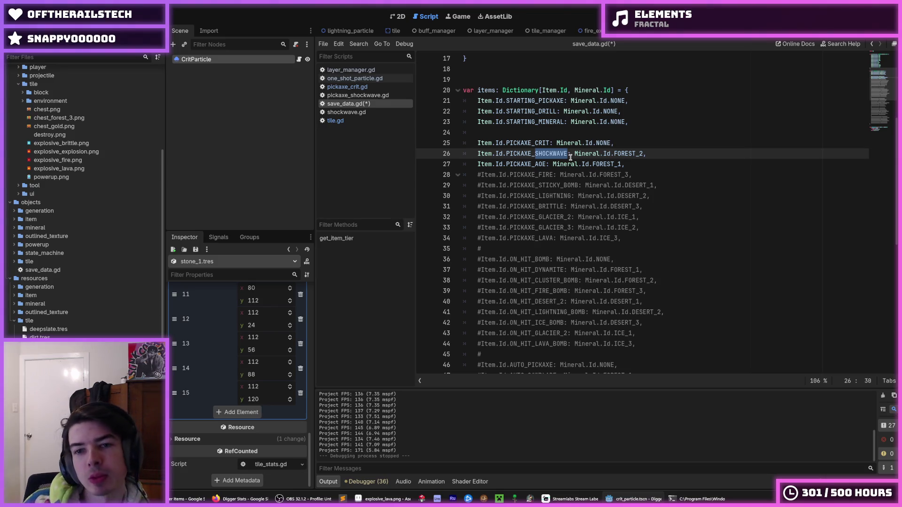
pyautogui.moveTo(190, 498)
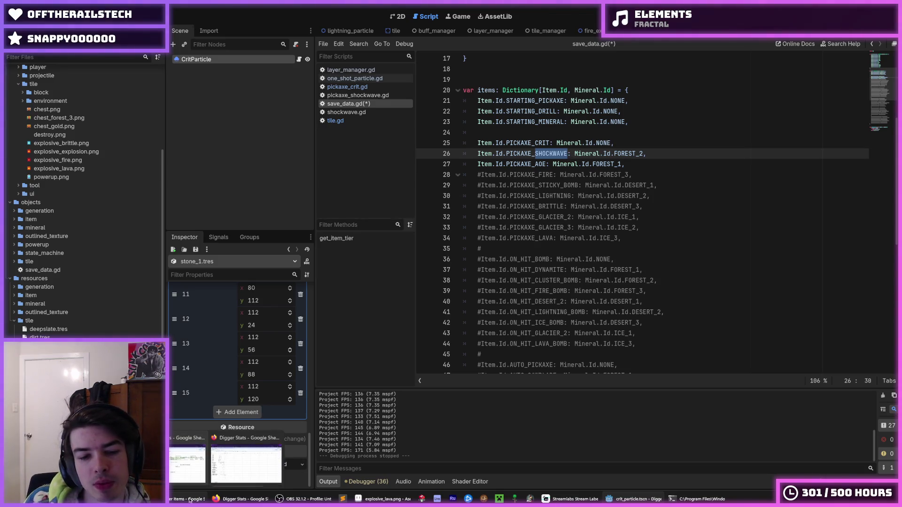
pyautogui.click(547, 155)
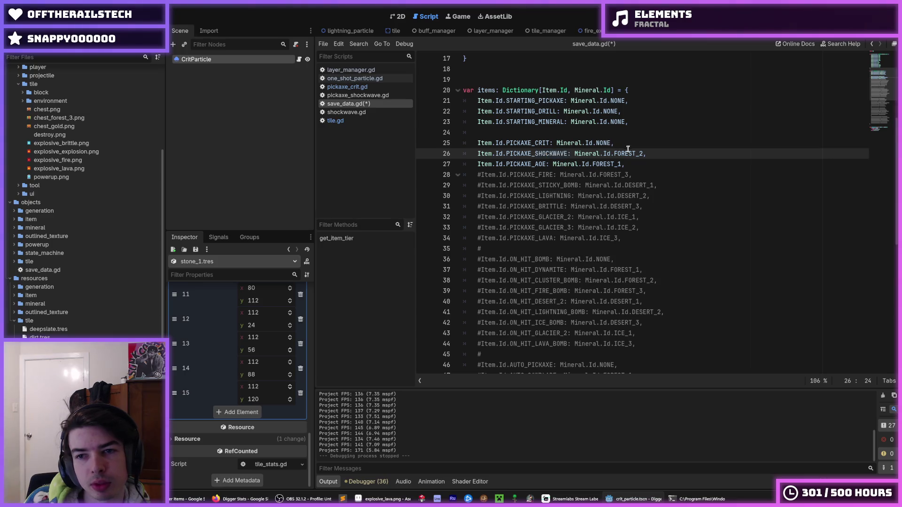
pyautogui.click(641, 154)
pyautogui.press('BackSpace')
pyautogui.write('1')
pyautogui.press('Down')
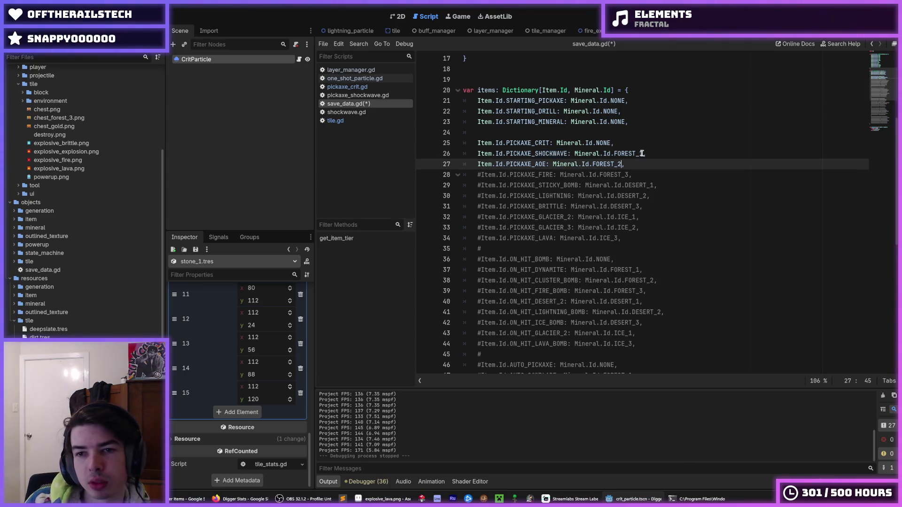
pyautogui.hotkey('ctrl', 's')
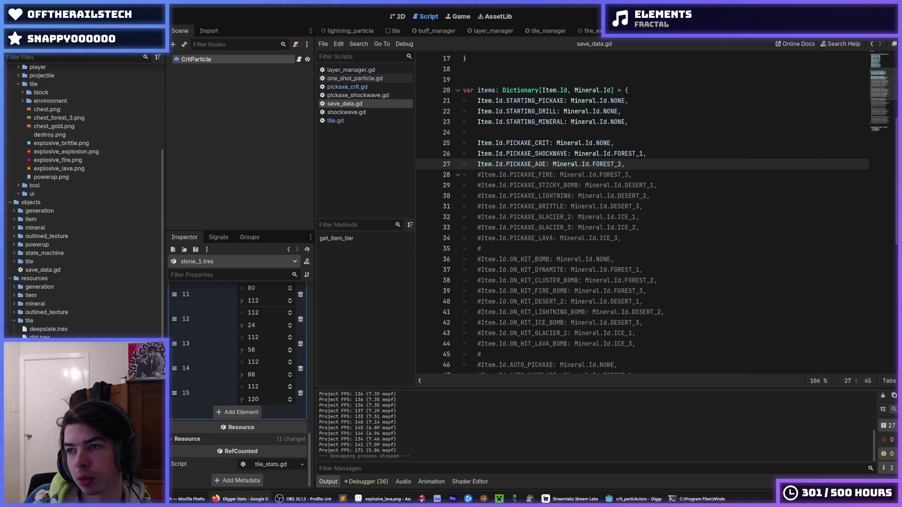
pyautogui.press('Up')
pyautogui.press('Up')
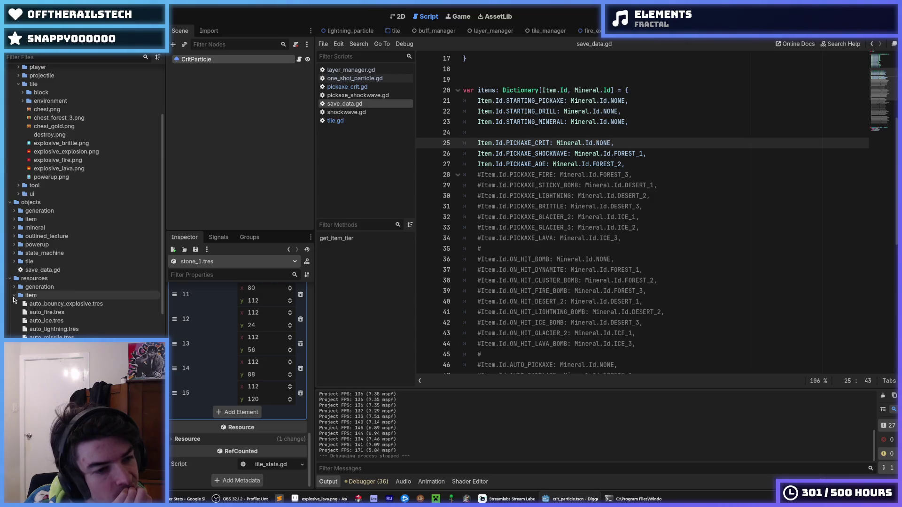
# Step: Open objects/item/item.gd and move PICKAXE_SHOCKWAVE above PICKAXE_AOE in the Id enum
pyautogui.scroll(5, 14, 303)
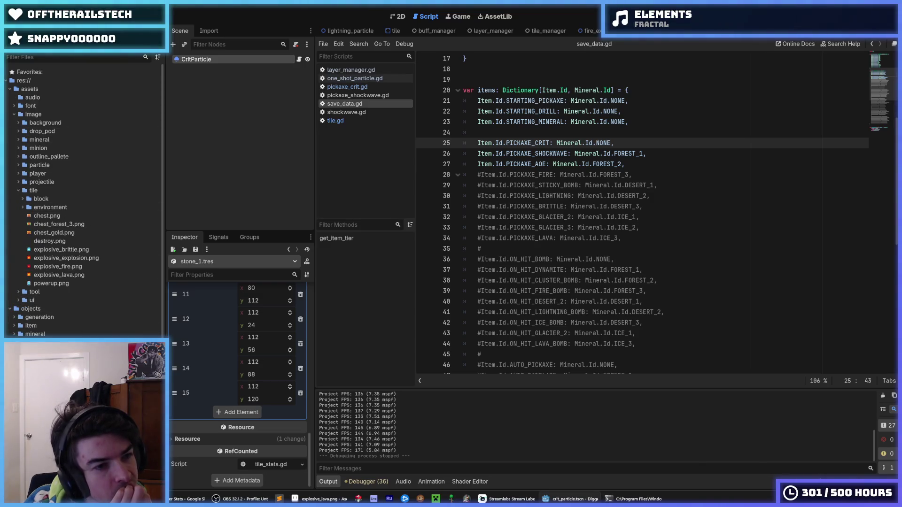
pyautogui.click(14, 326)
pyautogui.doubleClick(39, 334)
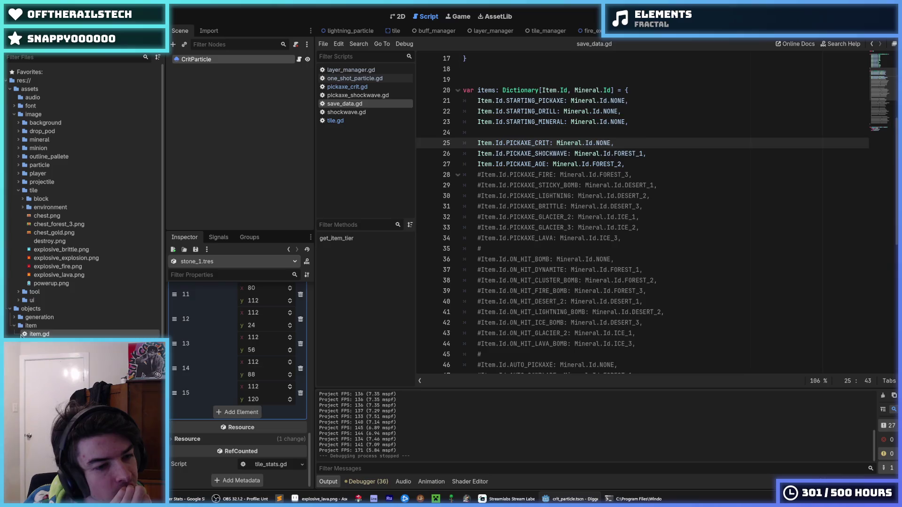
pyautogui.scroll(-10, 519, 275)
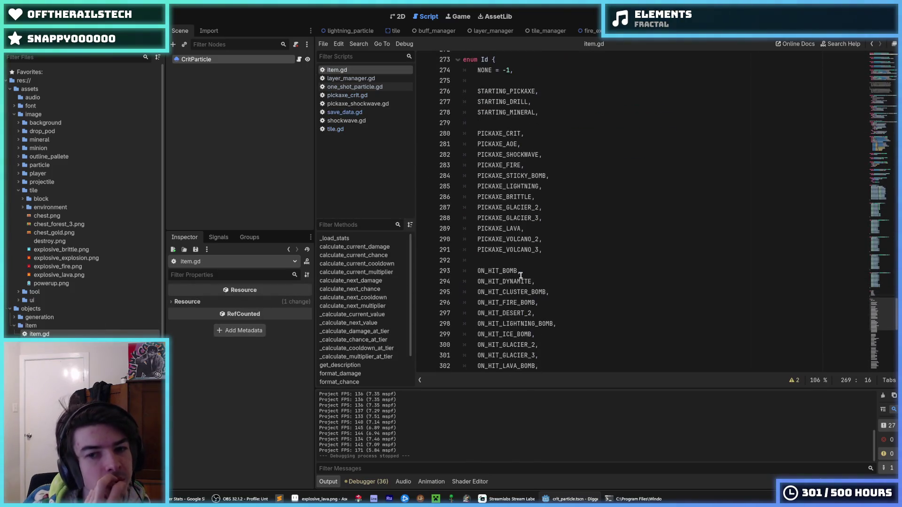
pyautogui.click(539, 155)
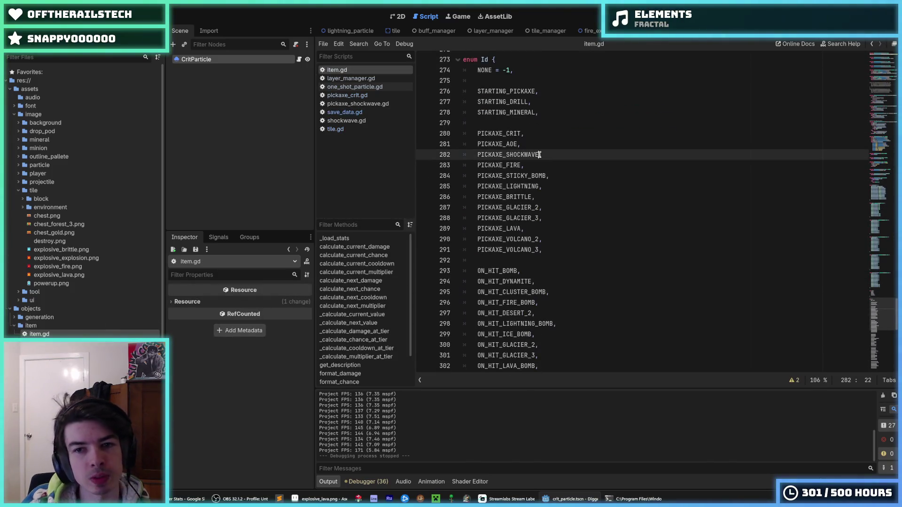
pyautogui.hotkey('alt', 'Up')
pyautogui.press('Down')
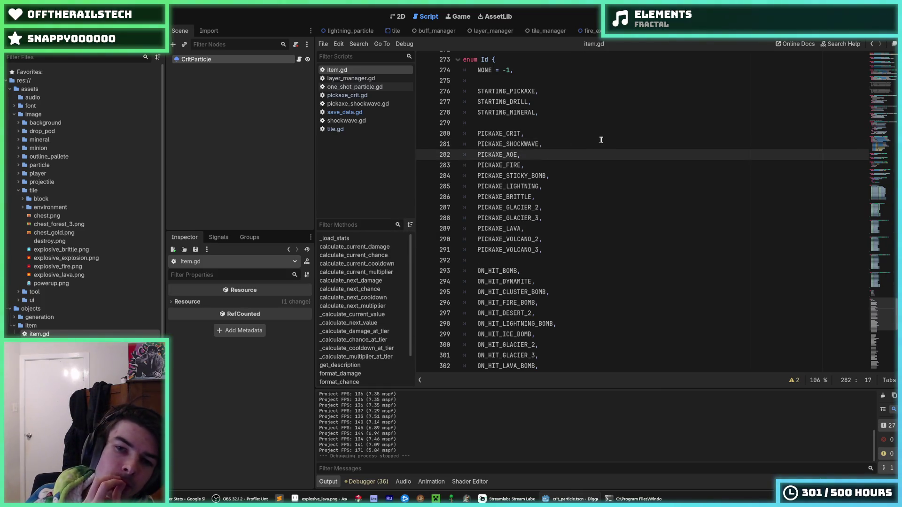
# Step: Move AUTO_BOUNCY_EXPLOSIVE up so it sits right after AUTO_SAWBLADE in the enum
pyautogui.scroll(-1, 601, 139)
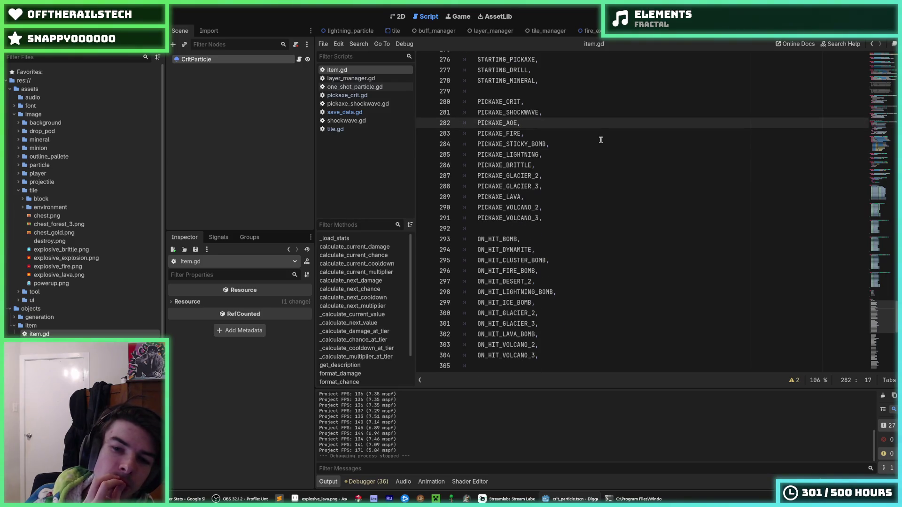
pyautogui.scroll(-3, 763, 201)
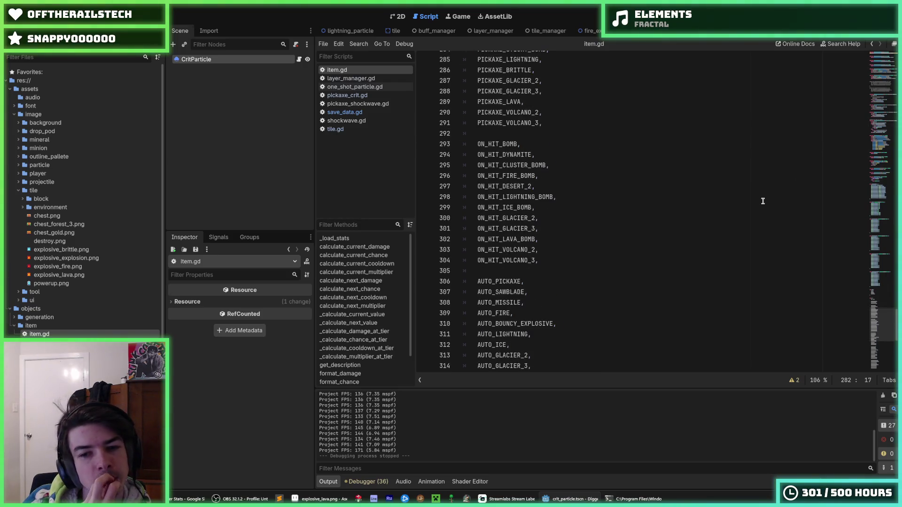
pyautogui.scroll(-4, 762, 201)
pyautogui.click(567, 208)
pyautogui.press('Up')
pyautogui.press('Up')
pyautogui.press('Up')
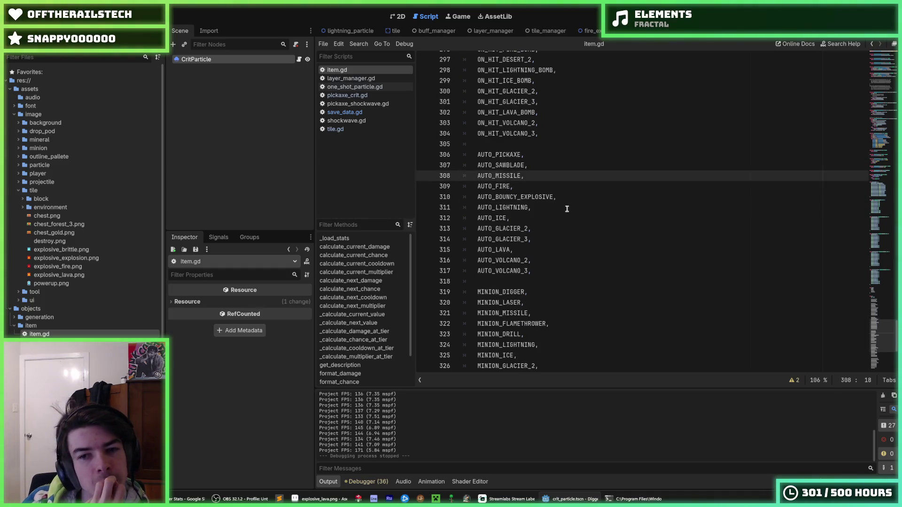
pyautogui.scroll(-1, 567, 209)
pyautogui.press('Down')
pyautogui.press('Down')
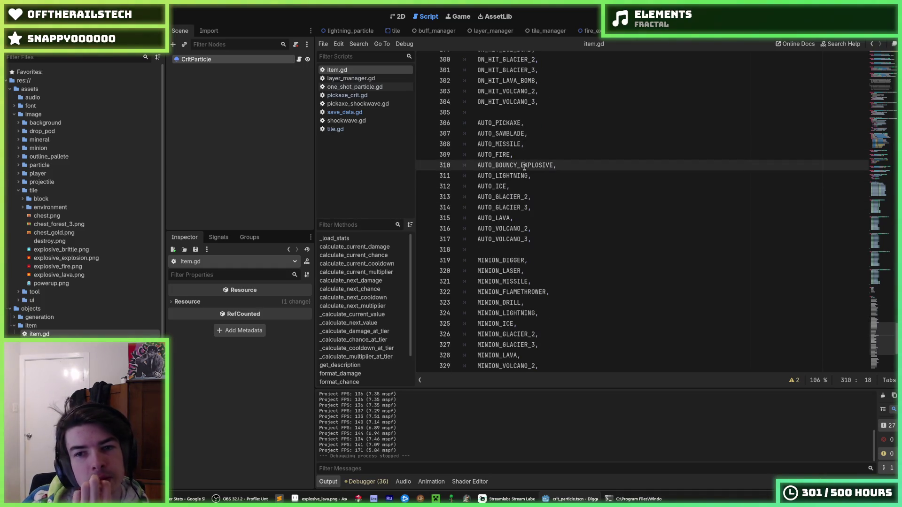
pyautogui.hotkey('alt', 'Up')
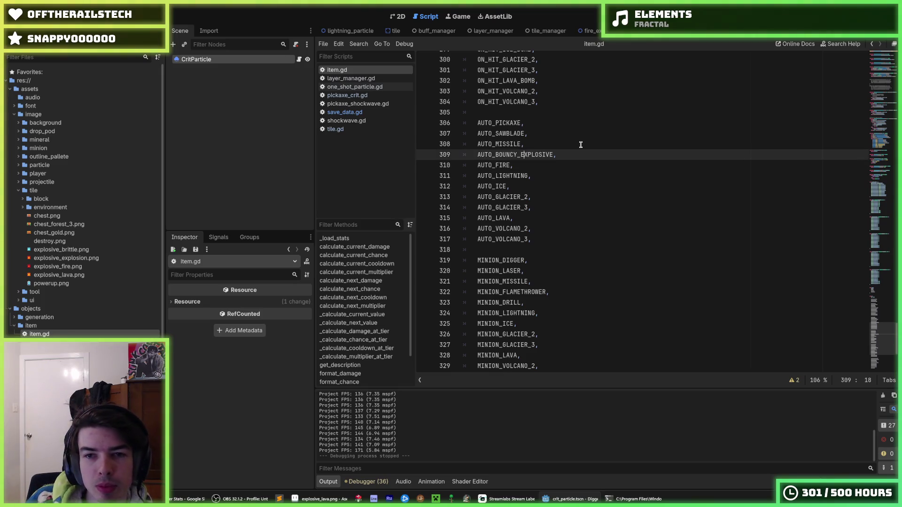
pyautogui.hotkey('alt', 'Up')
pyautogui.press('Down')
pyautogui.hotkey('alt', 'Down')
pyautogui.click(580, 145)
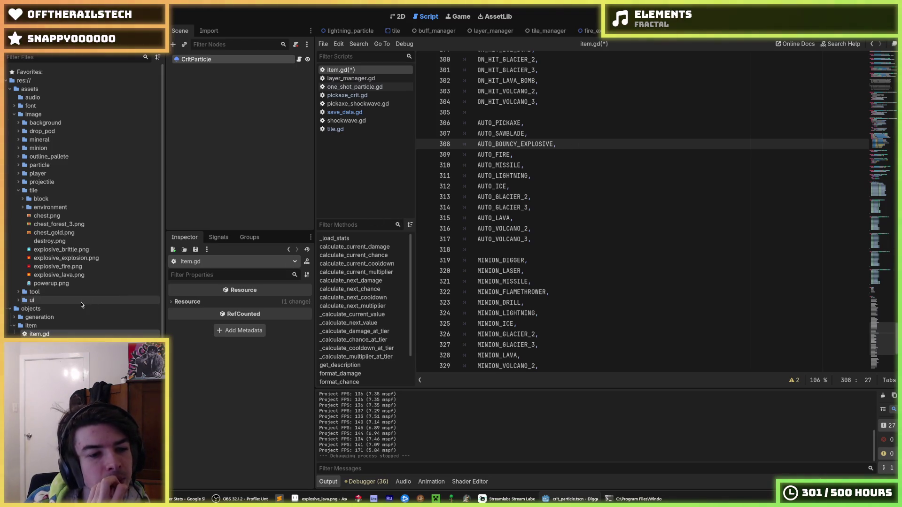
# Step: Review the enum, collapse the image folder and expand the resources/item folder in FileSystem
pyautogui.scroll(-4, 81, 305)
pyautogui.scroll(2, 81, 305)
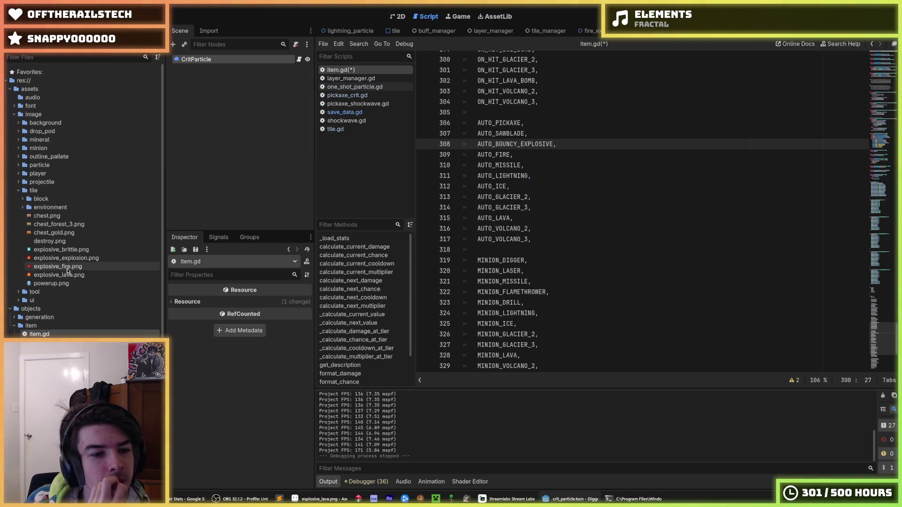
pyautogui.scroll(-2, 42, 301)
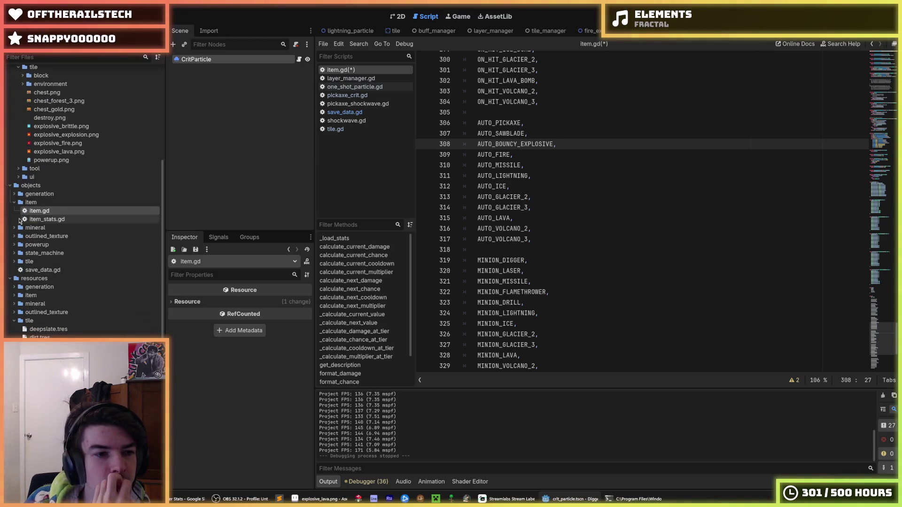
pyautogui.scroll(4, 14, 325)
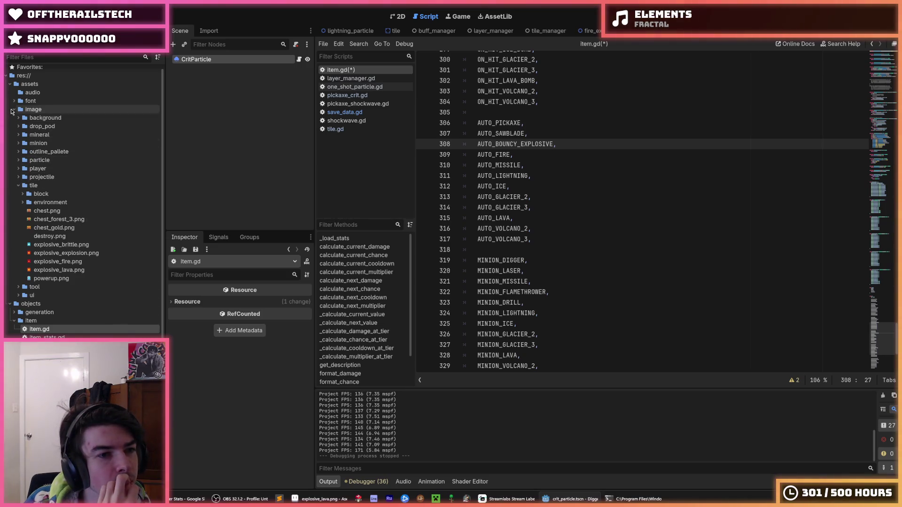
pyautogui.click(12, 109)
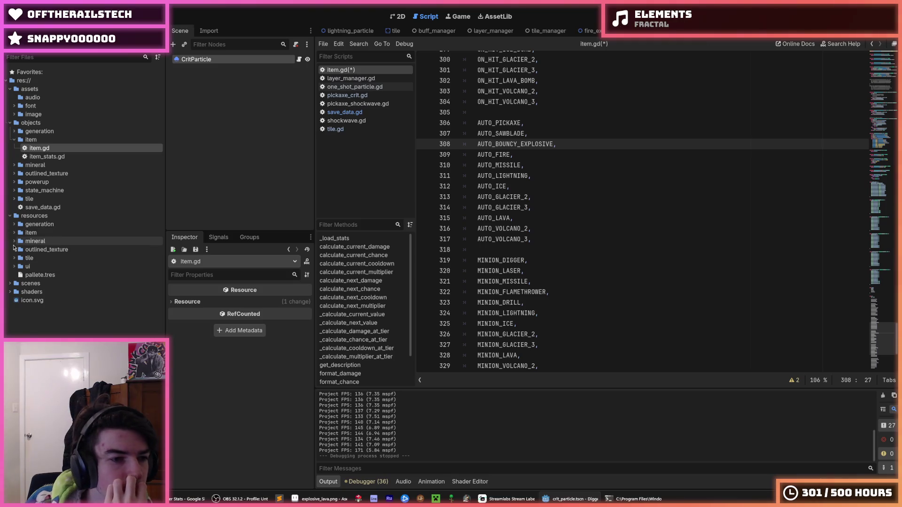
pyautogui.click(14, 233)
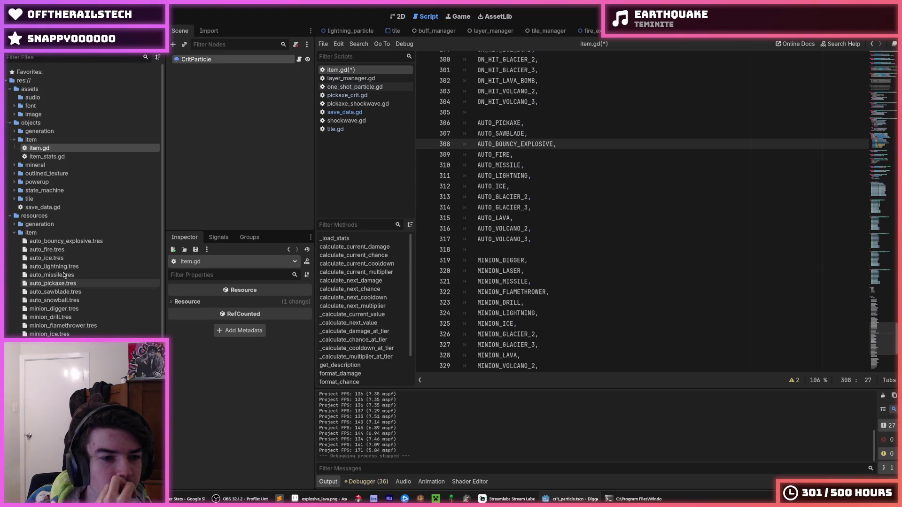
# Step: Save item.gd, then move OTHER_VEIN_MINE below OTHER_TILE_EXPLOSION and save again
pyautogui.click(70, 241)
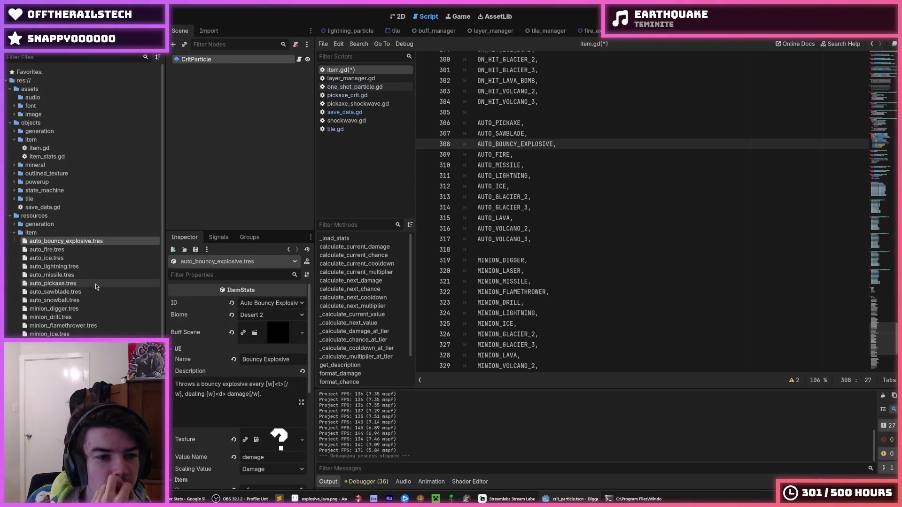
pyautogui.click(528, 283)
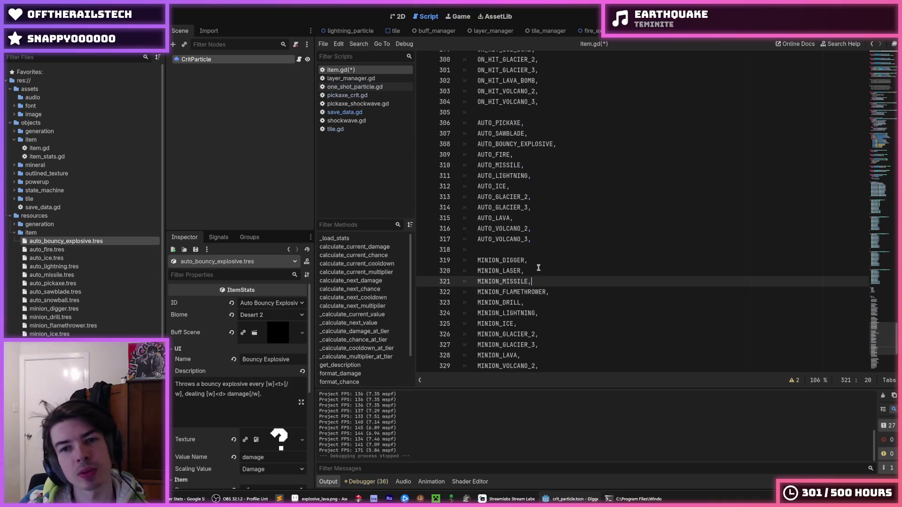
pyautogui.hotkey('ctrl', 's')
pyautogui.scroll(-5, 580, 241)
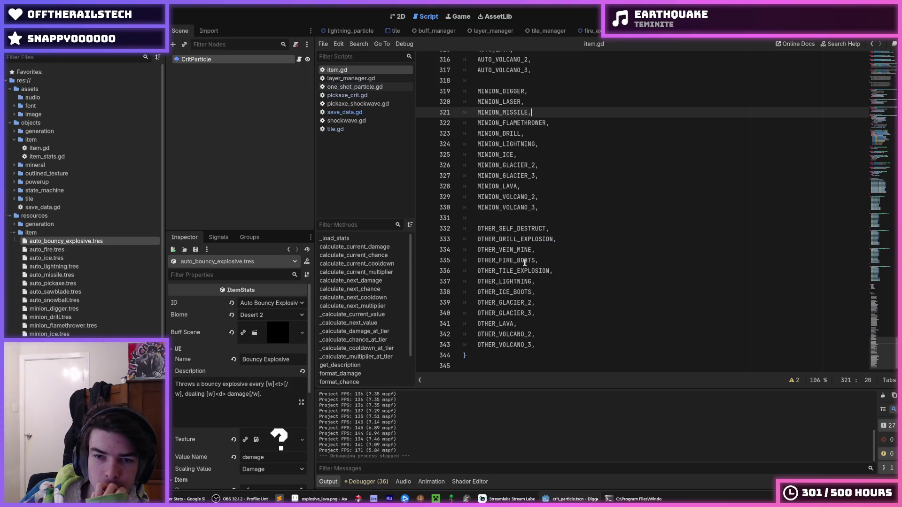
pyautogui.click(524, 240)
pyautogui.click(524, 254)
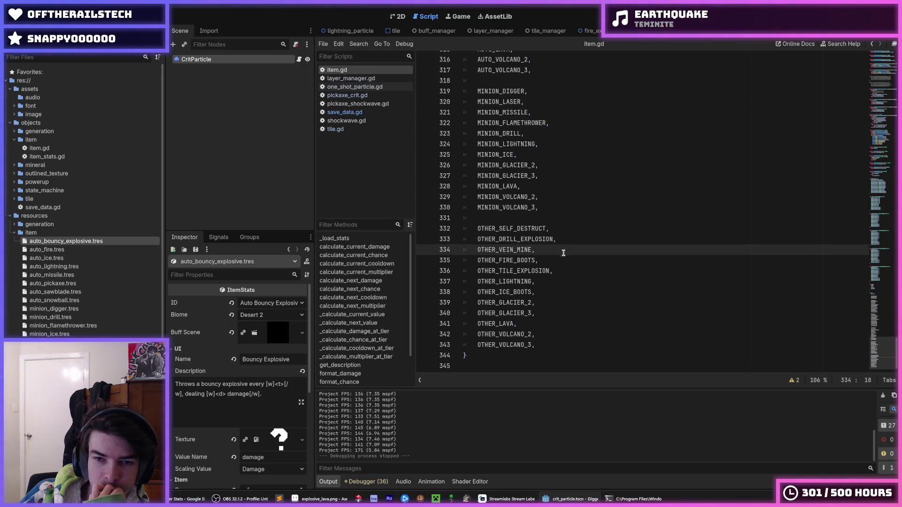
pyautogui.click(545, 271)
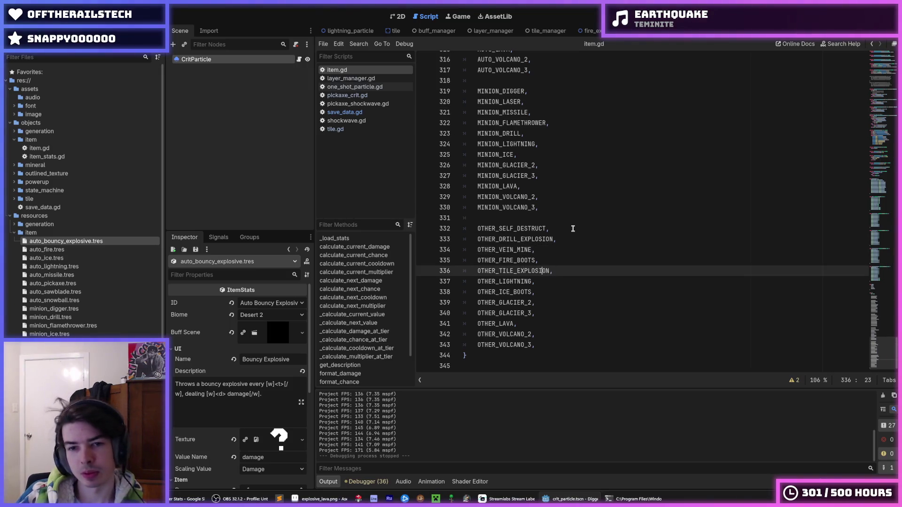
pyautogui.hotkey('alt', 'Up')
pyautogui.hotkey('alt', 'Up')
pyautogui.press('Down')
pyautogui.hotkey('alt', 'Down')
pyautogui.hotkey('ctrl', 's')
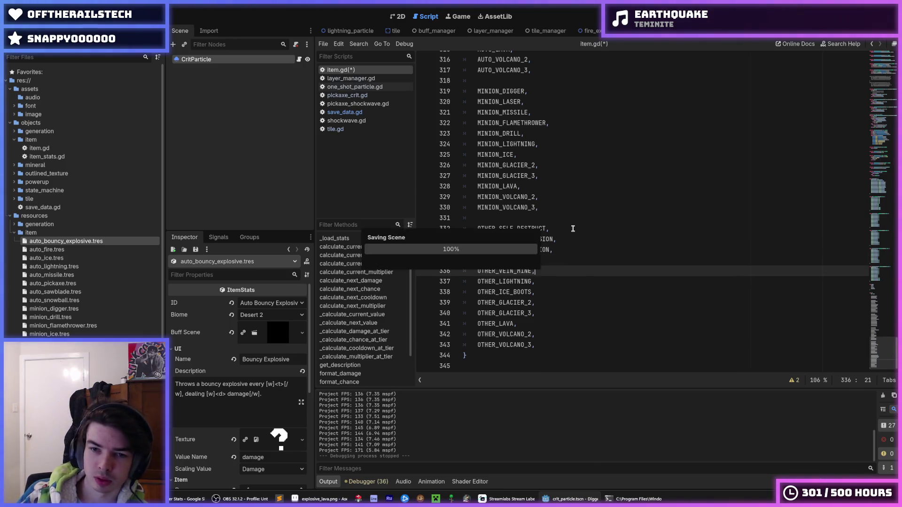
# Step: Review the OTHER enum entries, then reload the current project from the Project menu
pyautogui.click(562, 256)
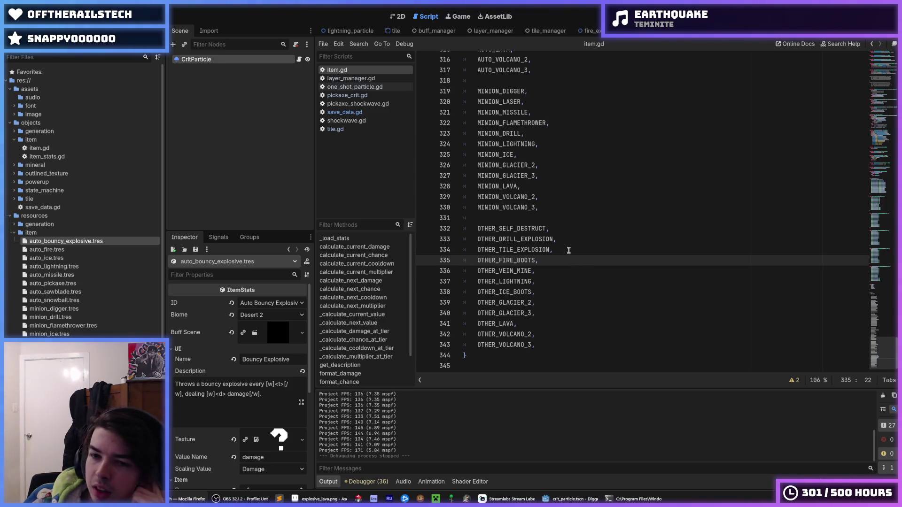
pyautogui.click(565, 249)
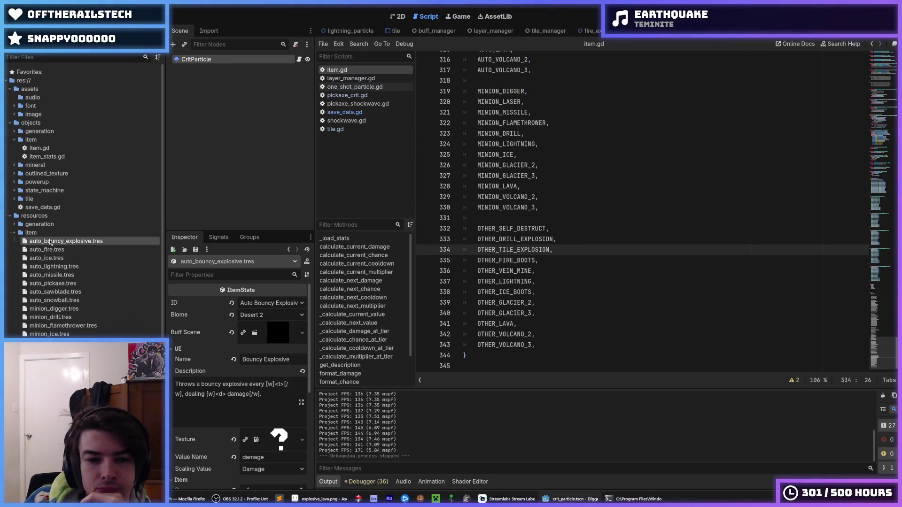
pyautogui.click(592, 293)
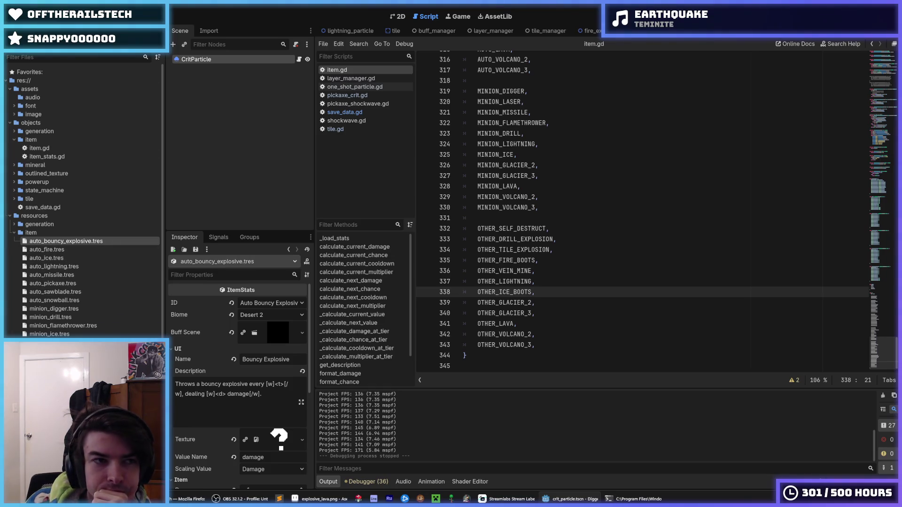
pyautogui.click(38, 16)
pyautogui.click(56, 111)
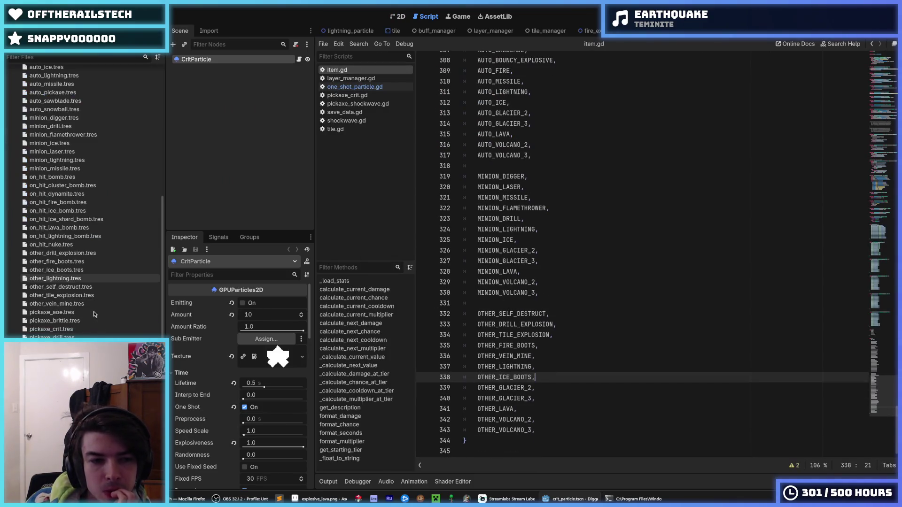
# Step: Set resource IDs to Pickaxe Shockwave, Pickaxe Aoe and On Hit Cluster Bomb, then save
pyautogui.scroll(-5, 71, 312)
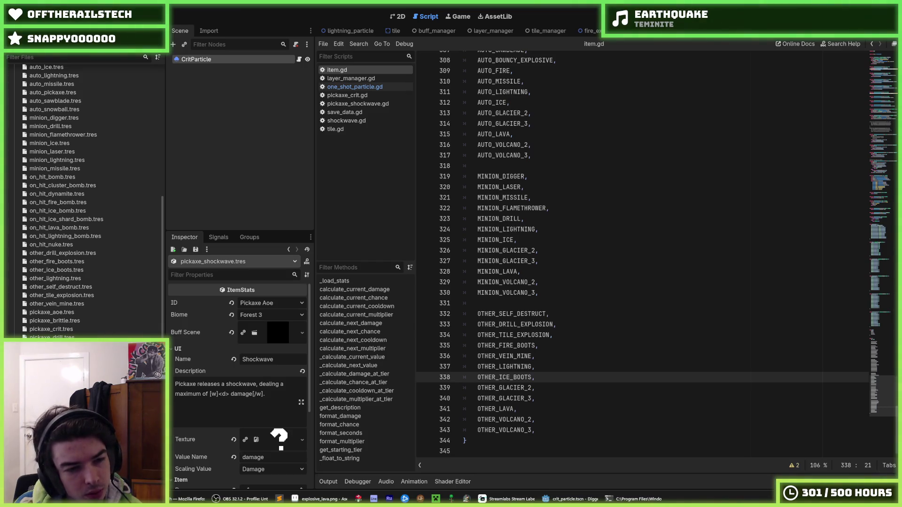
pyautogui.click(249, 304)
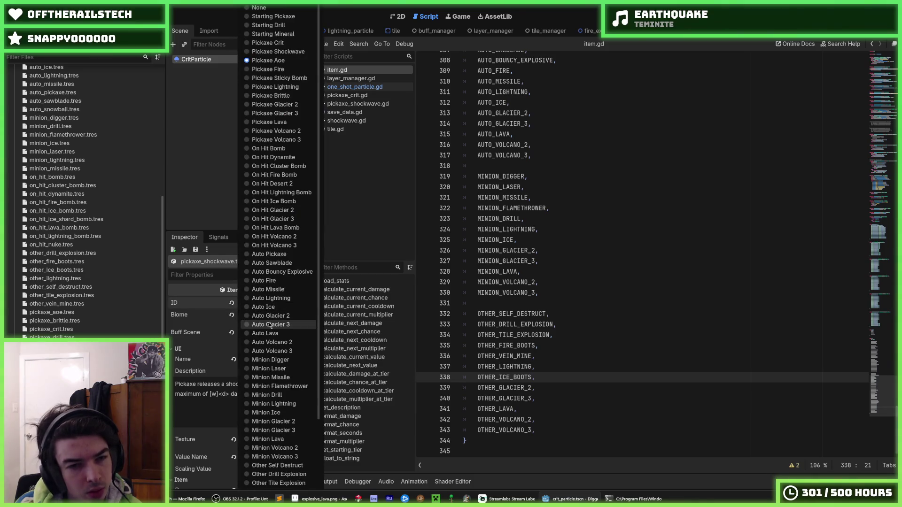
pyautogui.click(278, 53)
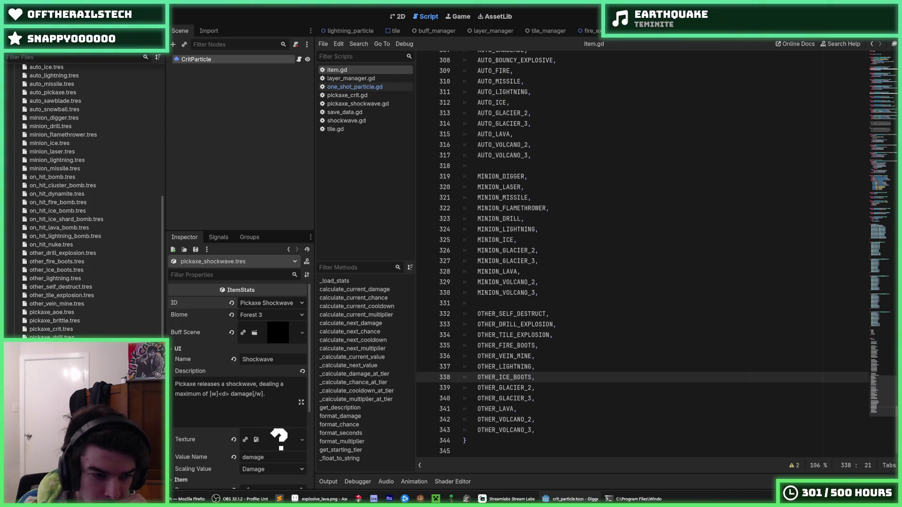
pyautogui.click(52, 312)
pyautogui.click(256, 303)
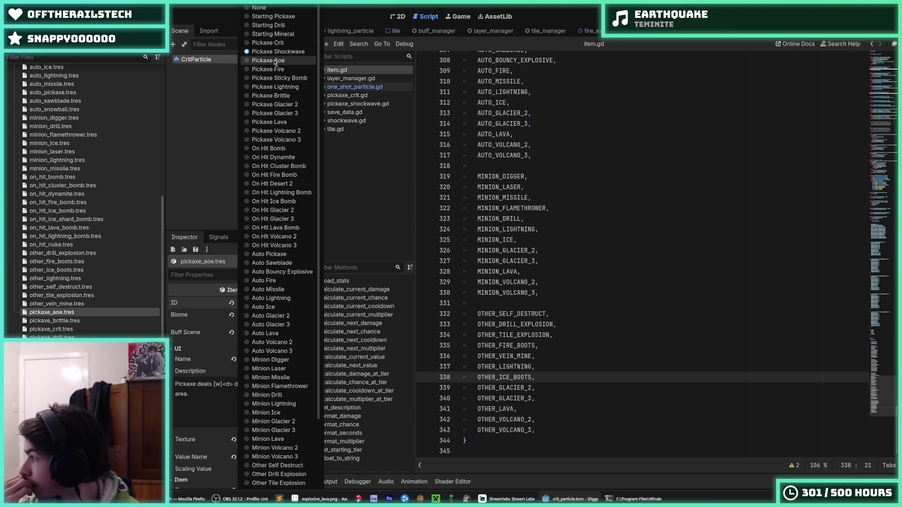
pyautogui.click(276, 61)
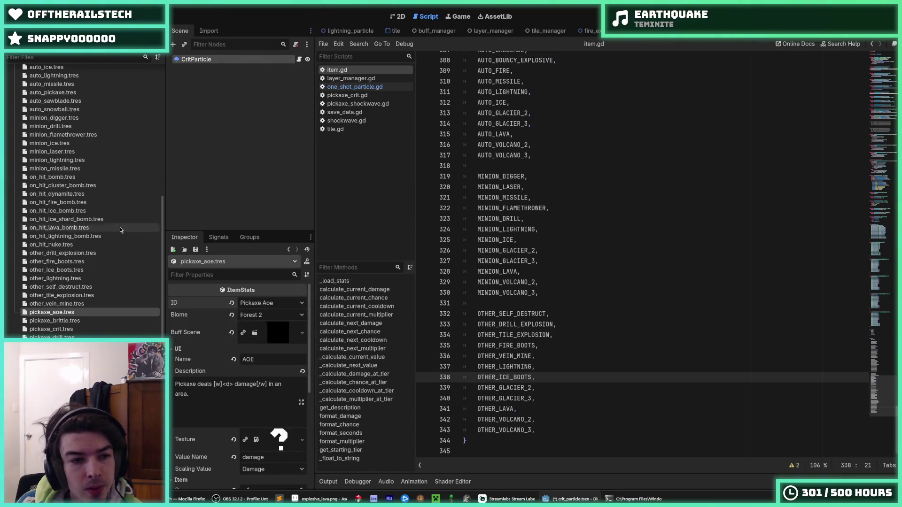
pyautogui.click(72, 183)
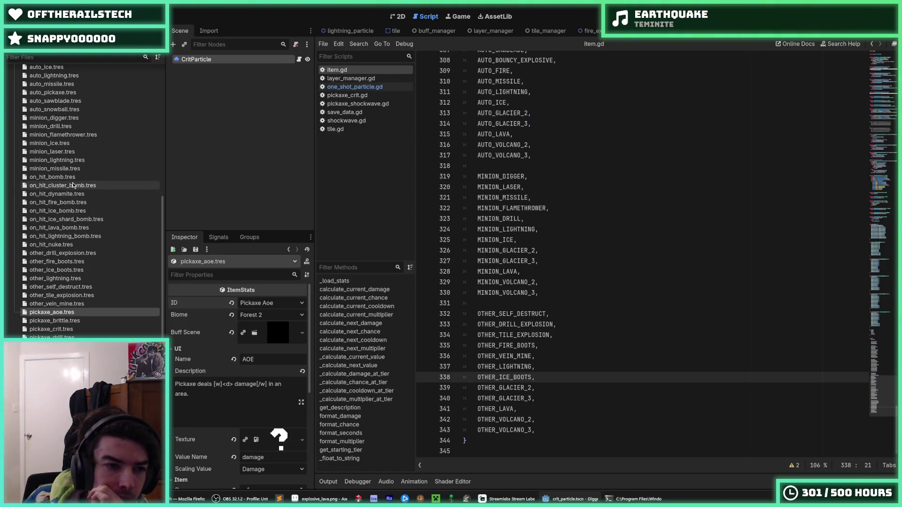
pyautogui.click(252, 305)
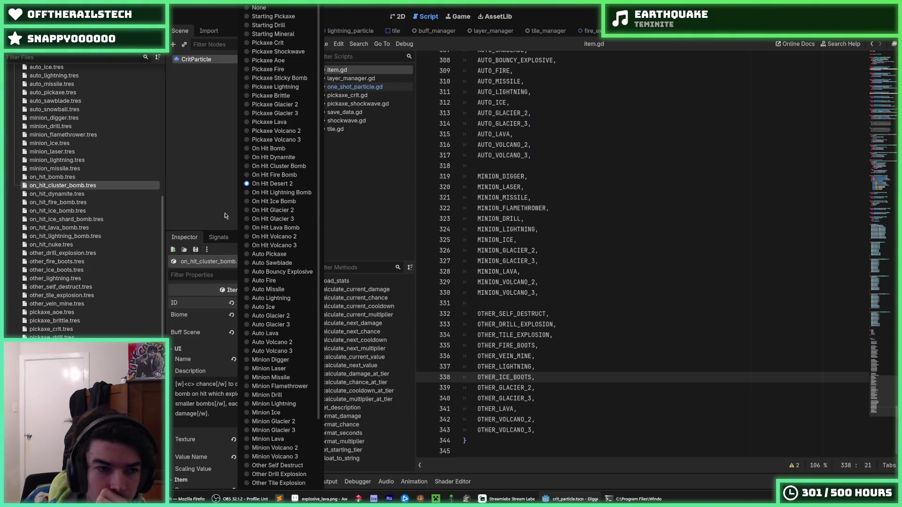
pyautogui.click(269, 167)
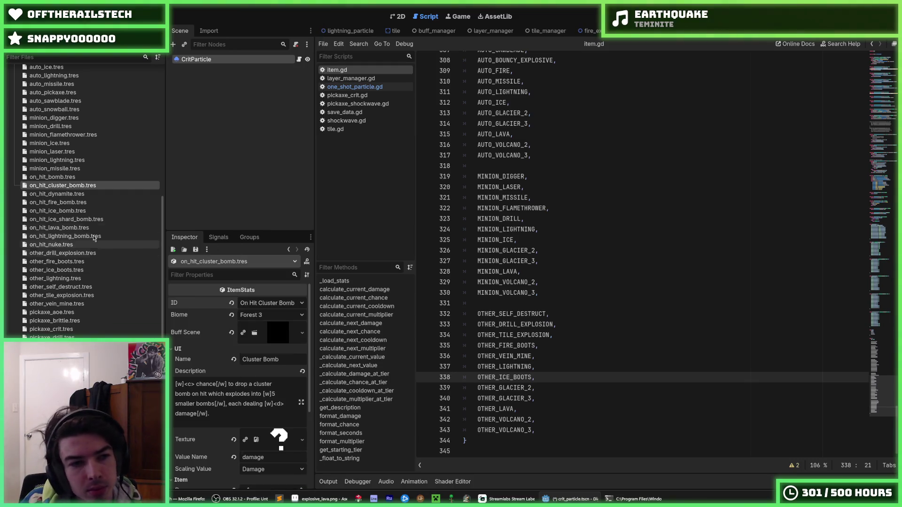
pyautogui.hotkey('ctrl', 's')
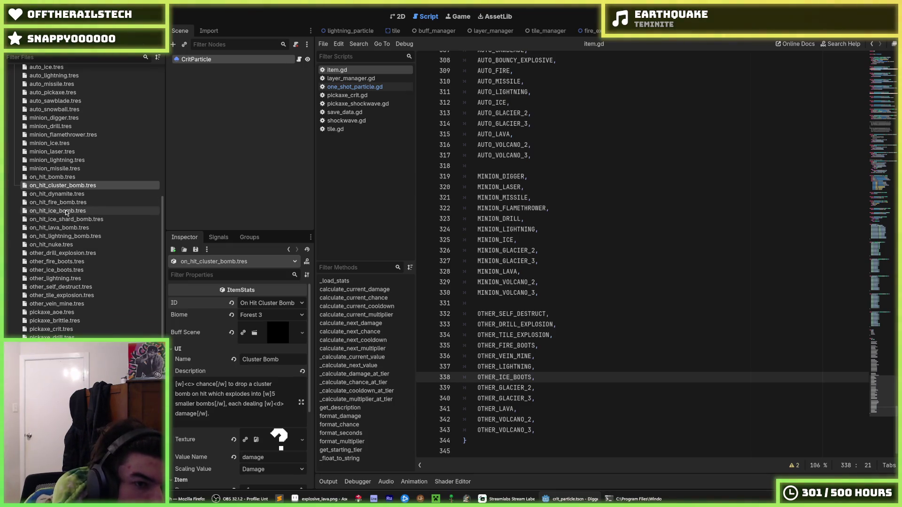
# Step: Set the on_hit_nuke resource's ID to On Hit Desert 2 and save
pyautogui.click(71, 245)
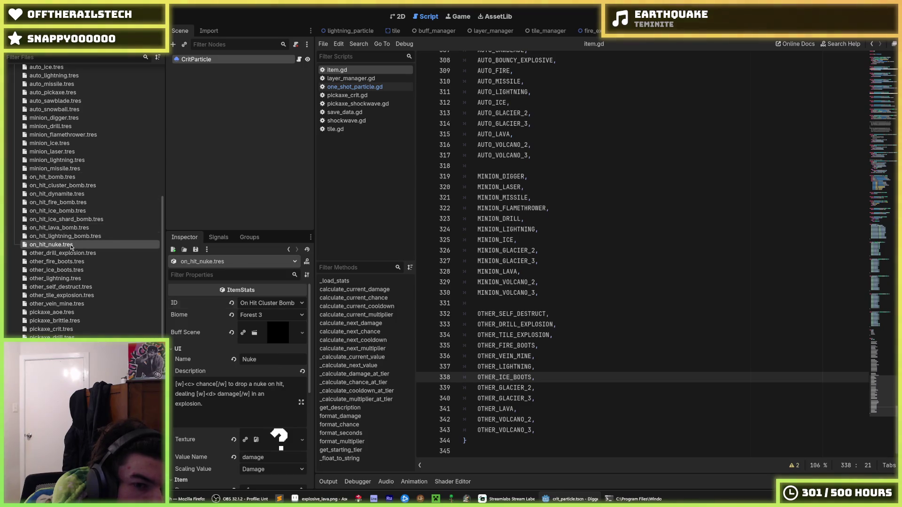
pyautogui.click(263, 302)
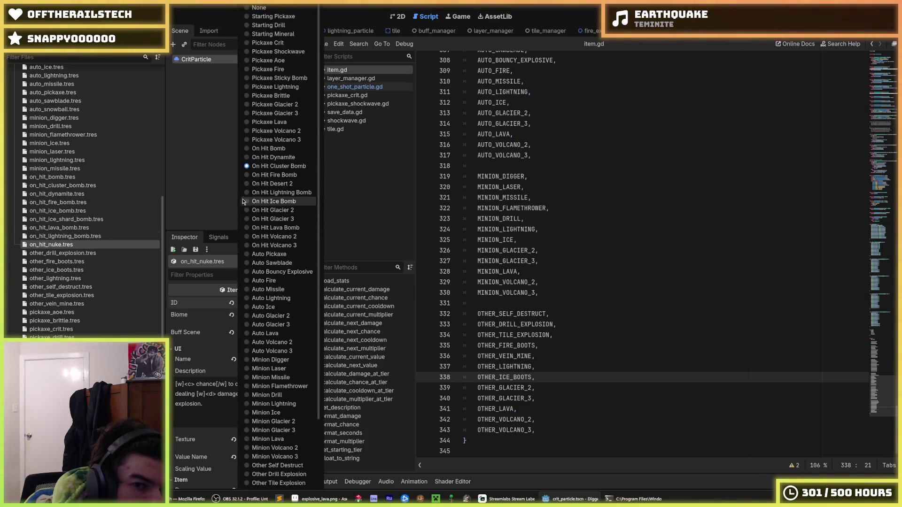
pyautogui.click(266, 183)
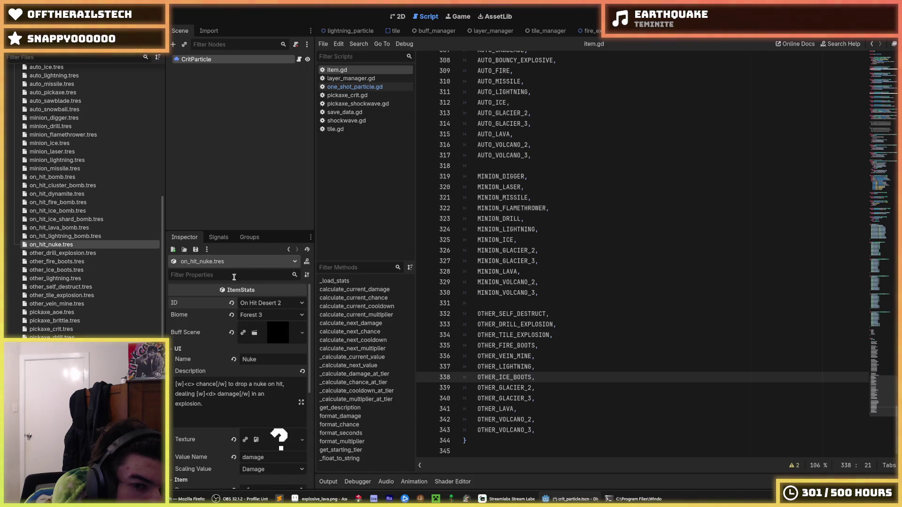
pyautogui.click(260, 304)
pyautogui.click(225, 300)
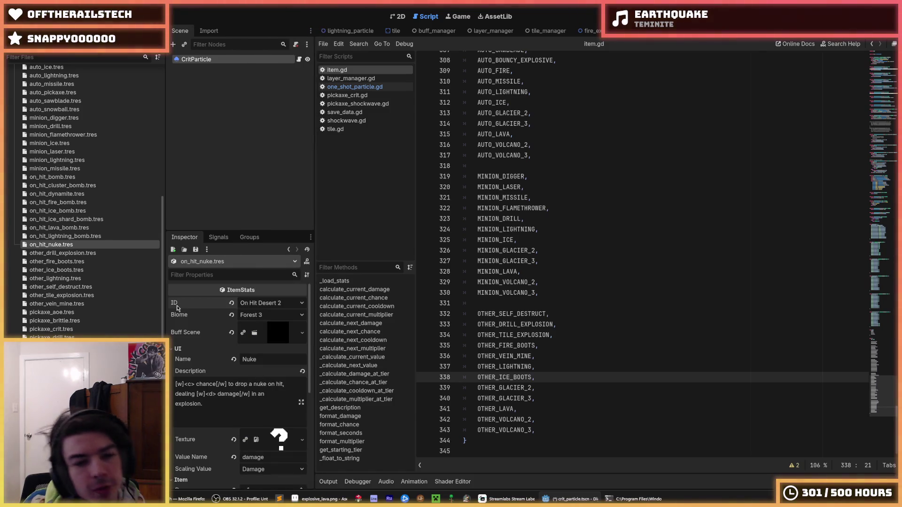
pyautogui.hotkey('ctrl', 's')
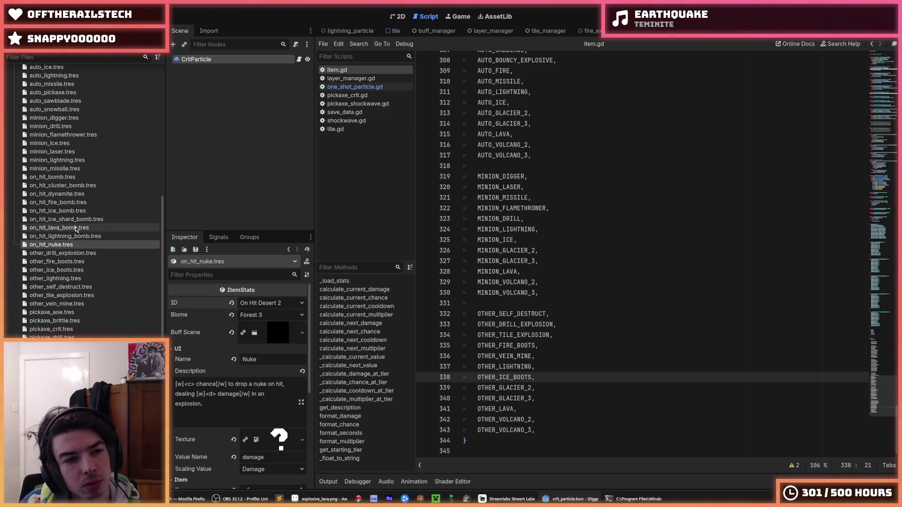
# Step: Check the cluster bomb, minion_missile and auto_sawblade resources, keeping Minion Missile's ID
pyautogui.click(60, 186)
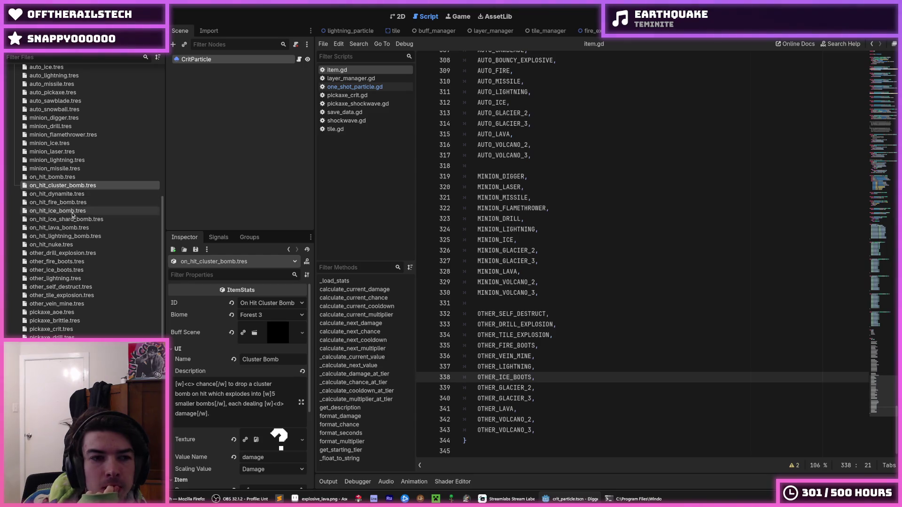
pyautogui.scroll(5, 72, 241)
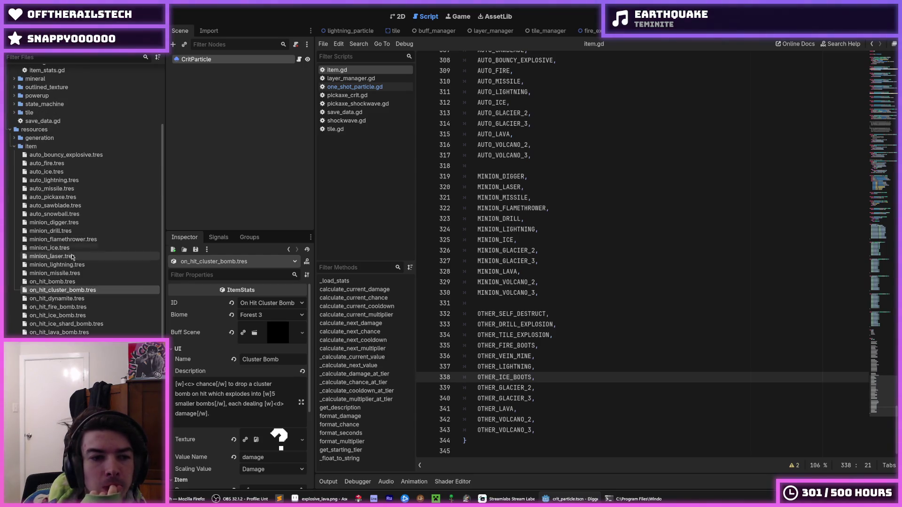
pyautogui.click(54, 273)
pyautogui.click(244, 303)
pyautogui.click(223, 301)
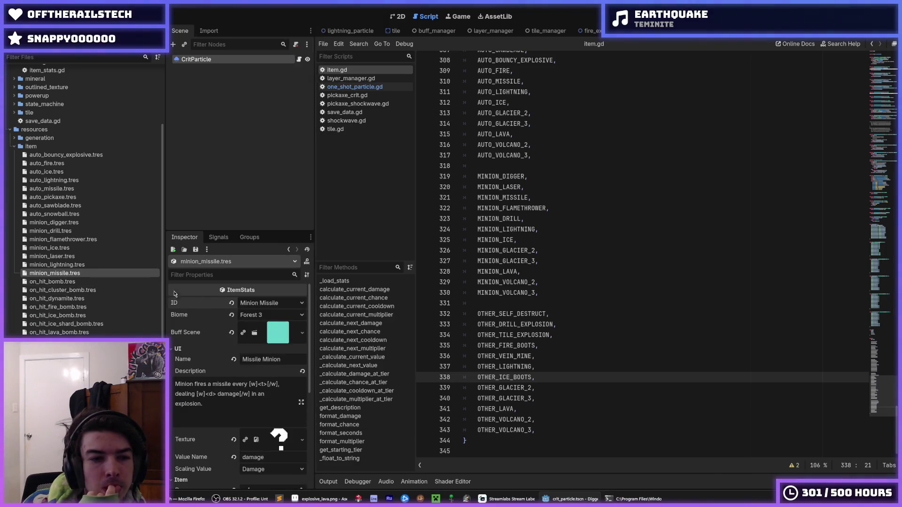
pyautogui.click(57, 206)
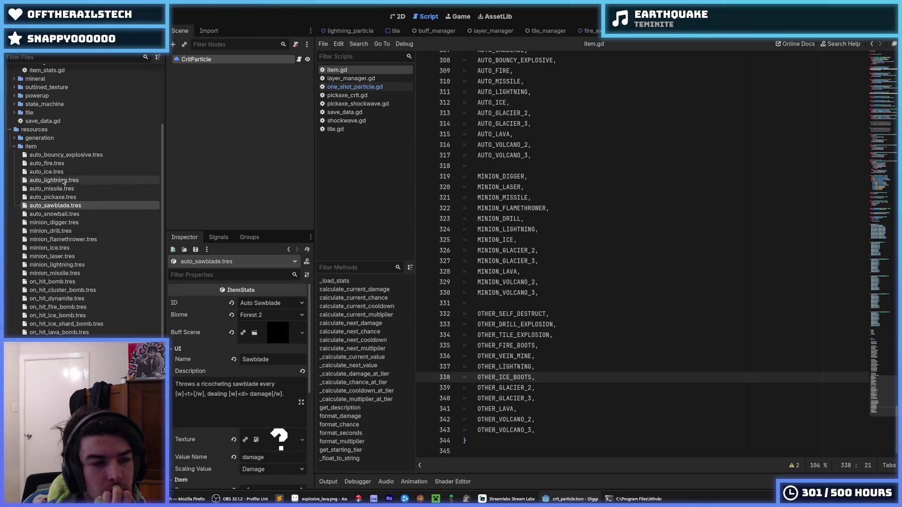
# Step: Set auto_bouncy_explosive's ID to Auto Bouncy Explosive and auto_missile's to Auto Missile, then save
pyautogui.click(66, 155)
pyautogui.click(243, 304)
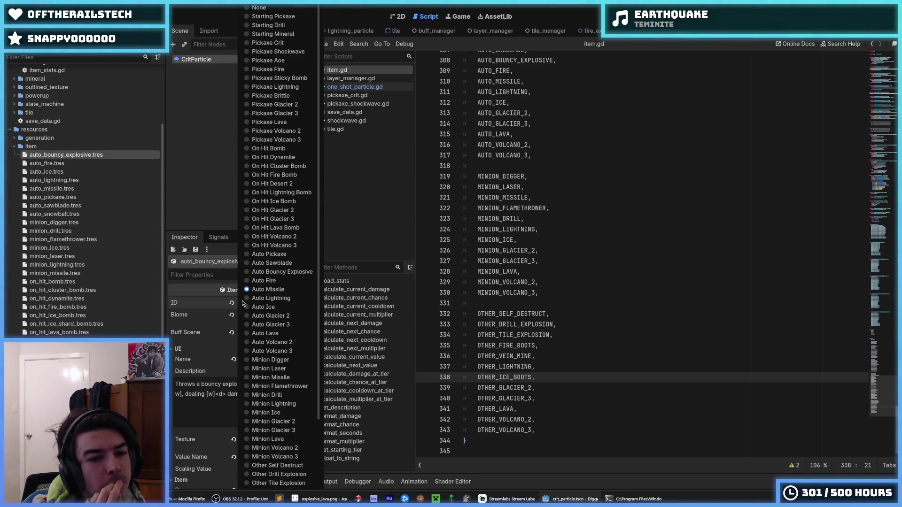
pyautogui.click(266, 271)
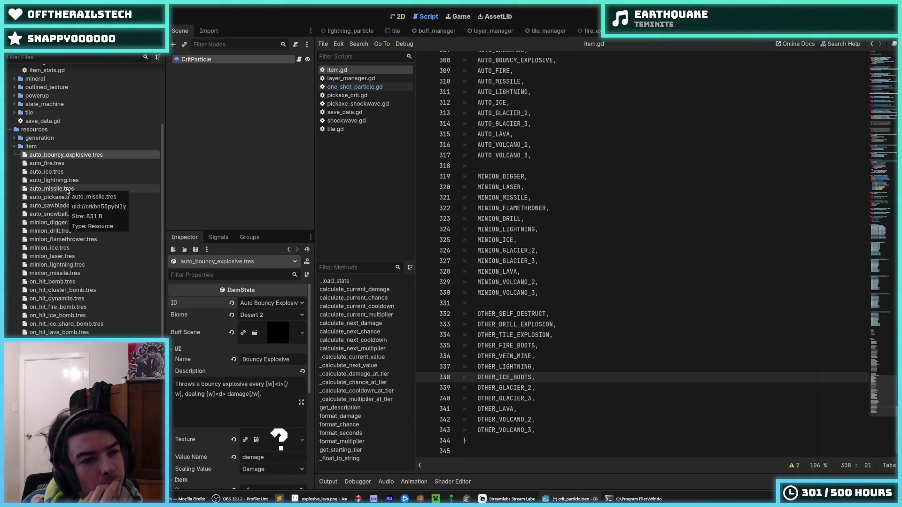
pyautogui.click(62, 187)
pyautogui.click(263, 302)
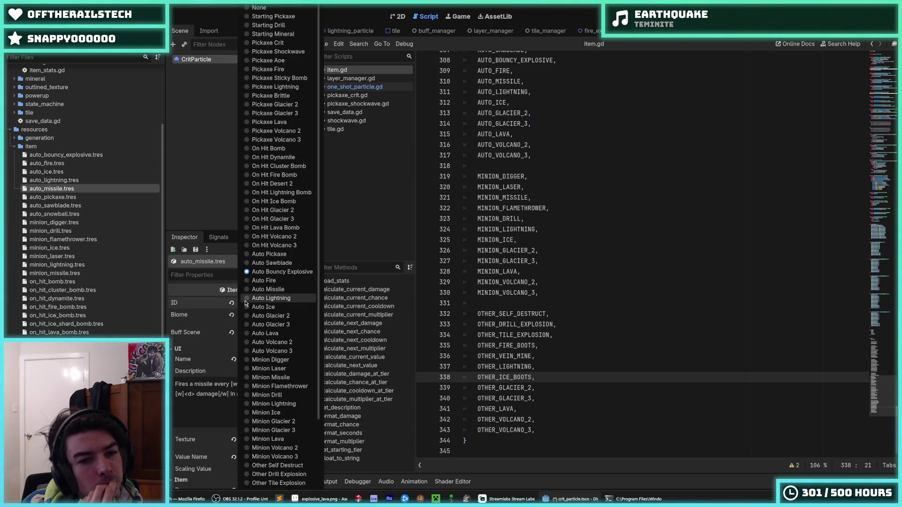
pyautogui.click(255, 290)
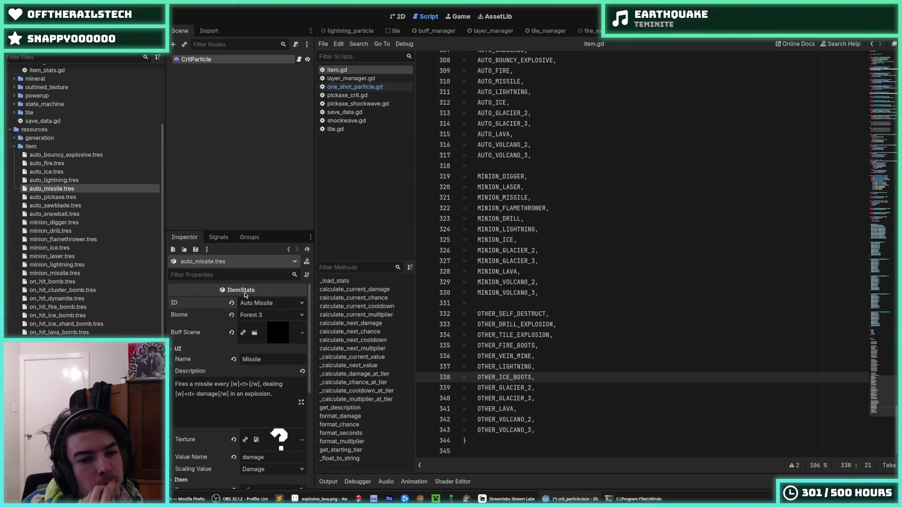
pyautogui.hotkey('ctrl', 's')
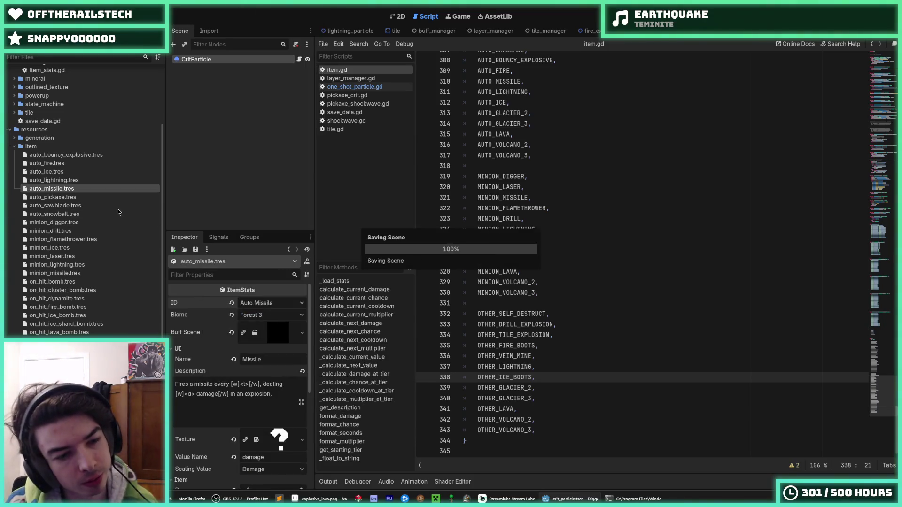
# Step: In save_data.gd, uncomment the ON_HIT_BOMB–CLUSTER_BOMB and AUTO_PICKAXE–AUTO_MISSILE tier entries with Ctrl+K
pyautogui.scroll(-4, 117, 209)
pyautogui.click(522, 176)
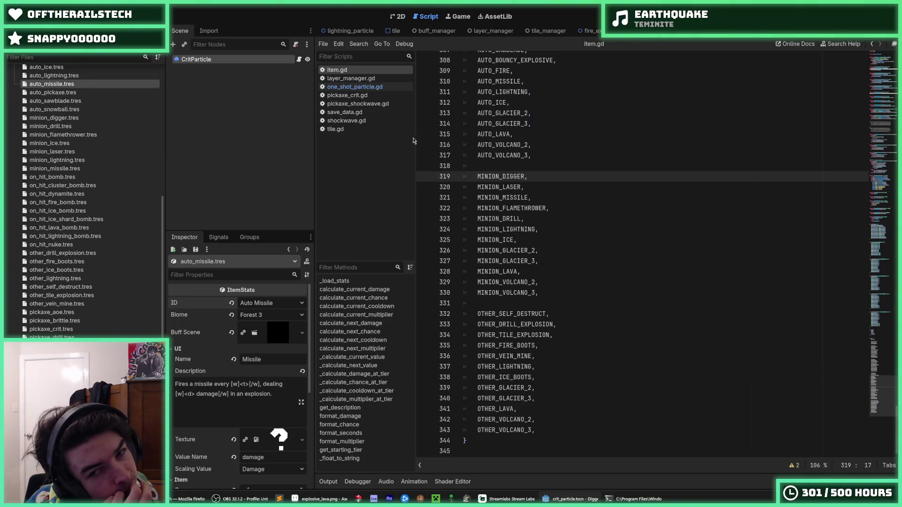
pyautogui.click(344, 111)
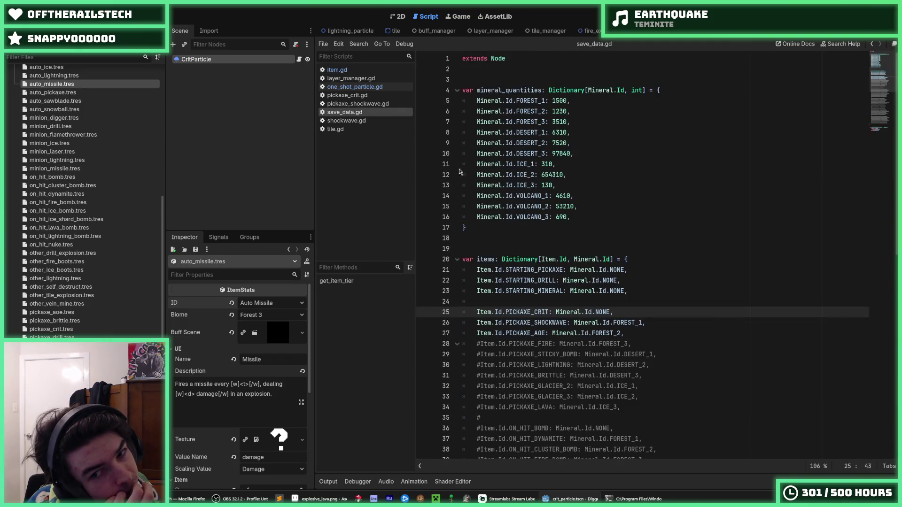
pyautogui.scroll(-3, 517, 246)
pyautogui.moveTo(516, 248); pyautogui.dragTo(541, 269)
pyautogui.scroll(-4, 531, 256)
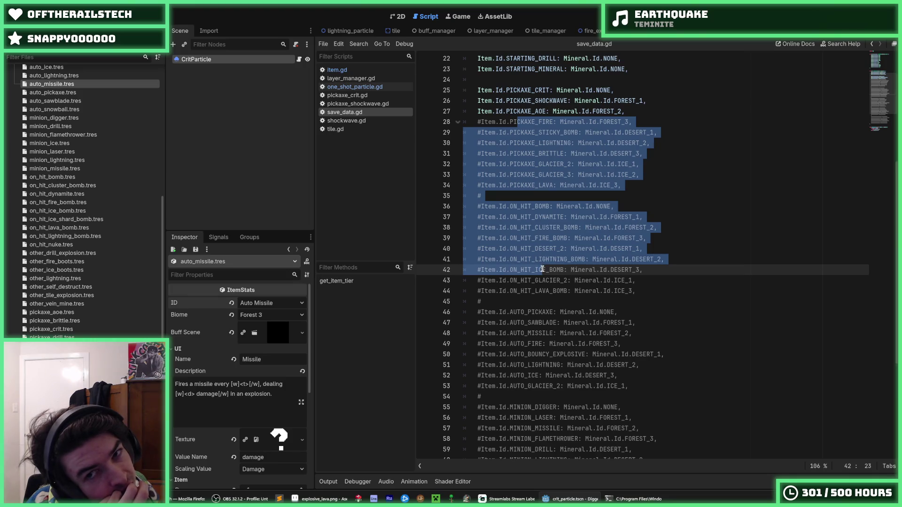
pyautogui.click(542, 269)
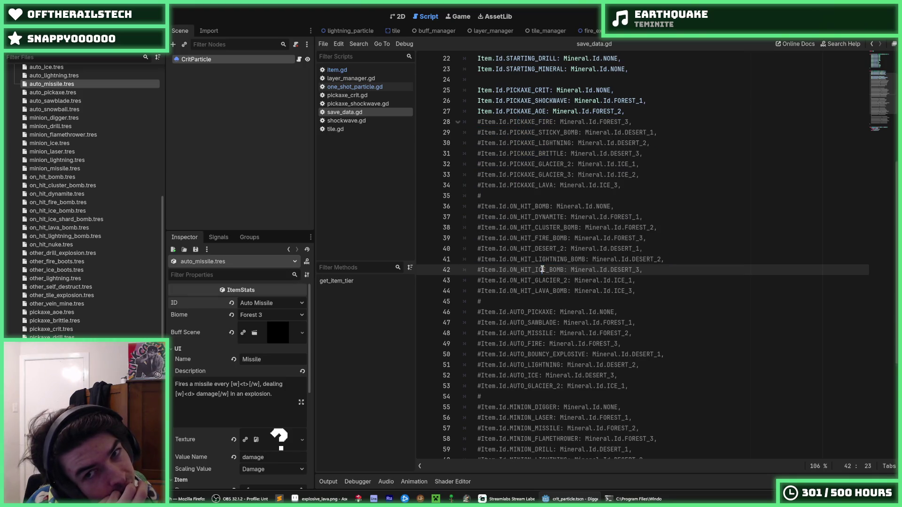
pyautogui.click(525, 122)
pyautogui.scroll(-2, 538, 158)
pyautogui.moveTo(532, 143); pyautogui.dragTo(561, 164)
pyautogui.hotkey('ctrl', 'k')
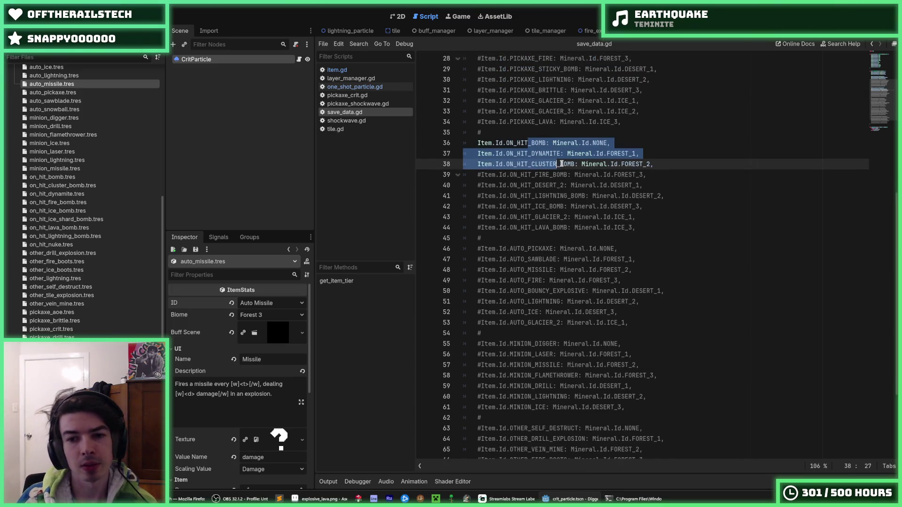
pyautogui.moveTo(559, 248)
pyautogui.mouseDown()
pyautogui.moveTo(557, 259)
pyautogui.moveTo(579, 268)
pyautogui.moveTo(581, 301)
pyautogui.mouseUp()
pyautogui.hotkey('ctrl', 'k')
# Step: Uncomment the minion tier entries plus the self-destruct, drill explosion and tile explosion entries
pyautogui.scroll(-2, 582, 268)
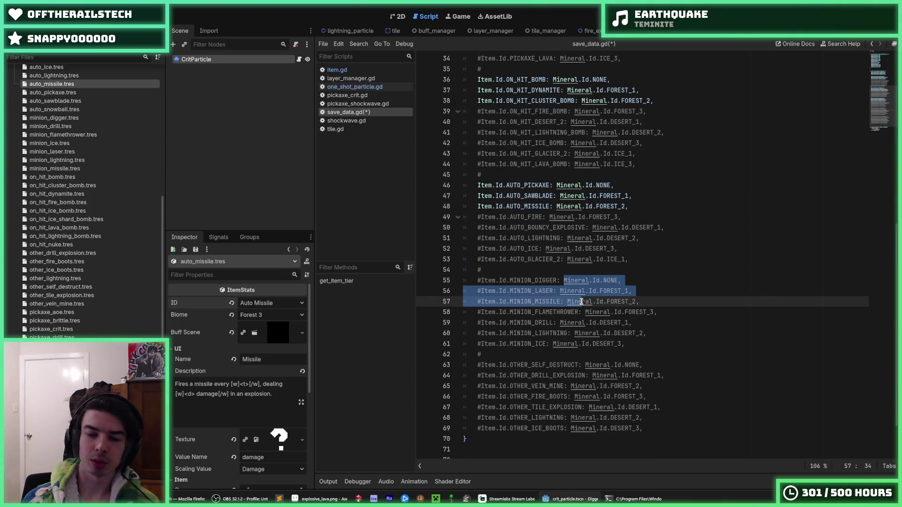
pyautogui.hotkey('ctrl', 'k')
pyautogui.scroll(-2, 581, 302)
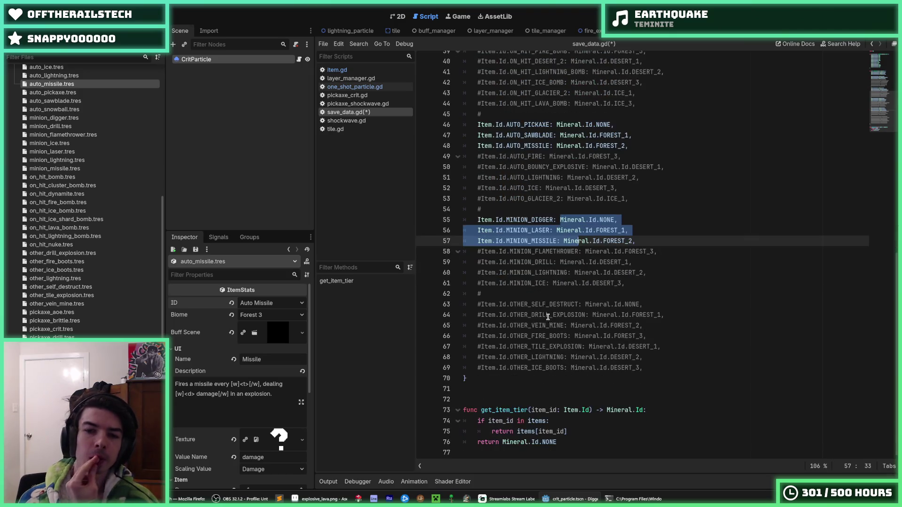
pyautogui.moveTo(545, 309); pyautogui.dragTo(553, 325)
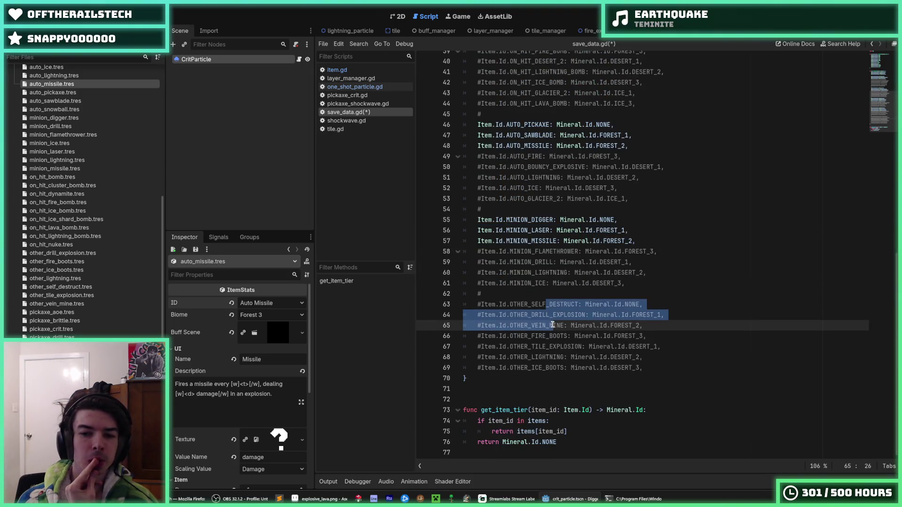
pyautogui.click(557, 316)
pyautogui.press('Down')
pyautogui.press('Down')
pyautogui.press('Down')
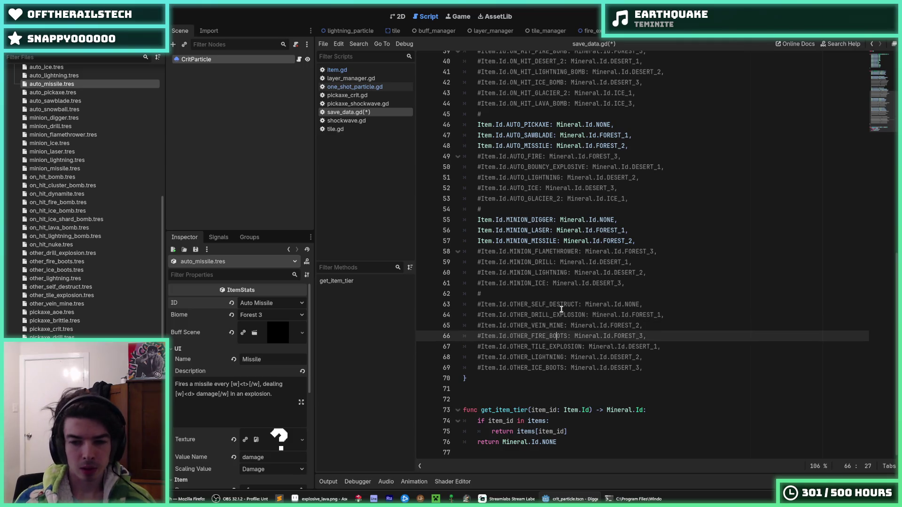
pyautogui.hotkey('alt', 'Up')
pyautogui.hotkey('alt', 'Up')
pyautogui.hotkey('shift', 'Up')
pyautogui.hotkey('shift', 'Up')
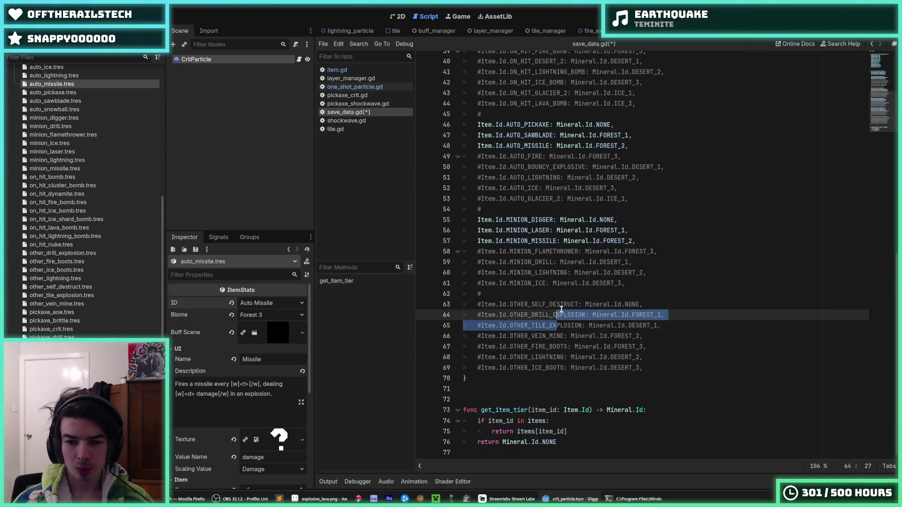
pyautogui.hotkey('ctrl', 'k')
pyautogui.press('Down')
pyautogui.press('Down')
pyautogui.press('Down')
# Step: Move VEIN_MINE below FIRE_BOOTS as DESERT_1, set TILE_EXPLOSION to FOREST_2, save, and run the game
pyautogui.press('End')
pyautogui.hotkey('alt', 'Down')
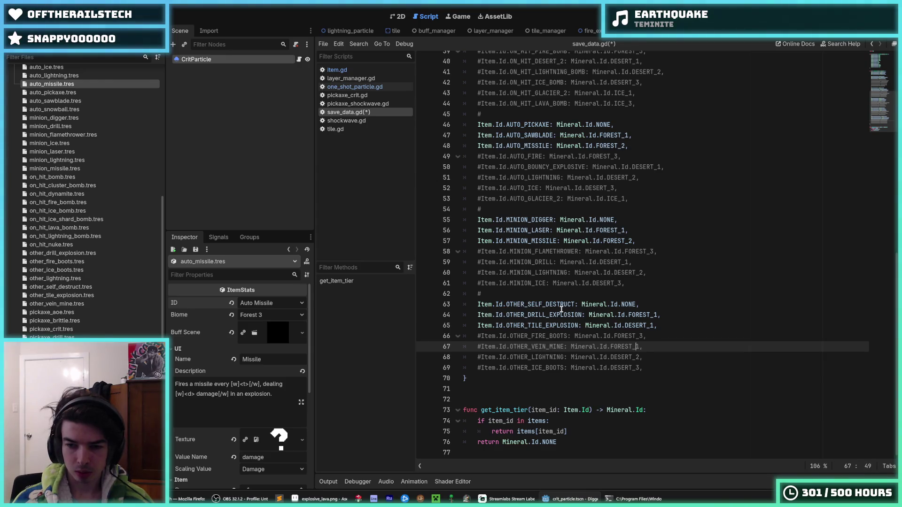
pyautogui.press('BackSpace')
pyautogui.press('BackSpace')
pyautogui.press('BackSpace')
pyautogui.press('BackSpace')
pyautogui.press('BackSpace')
pyautogui.press('BackSpace')
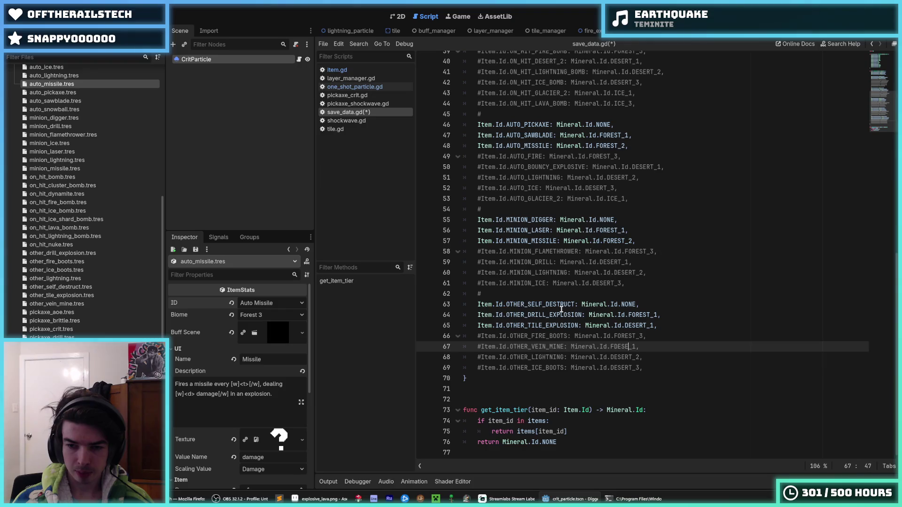
pyautogui.write('DESERT')
pyautogui.press('Up')
pyautogui.press('Up')
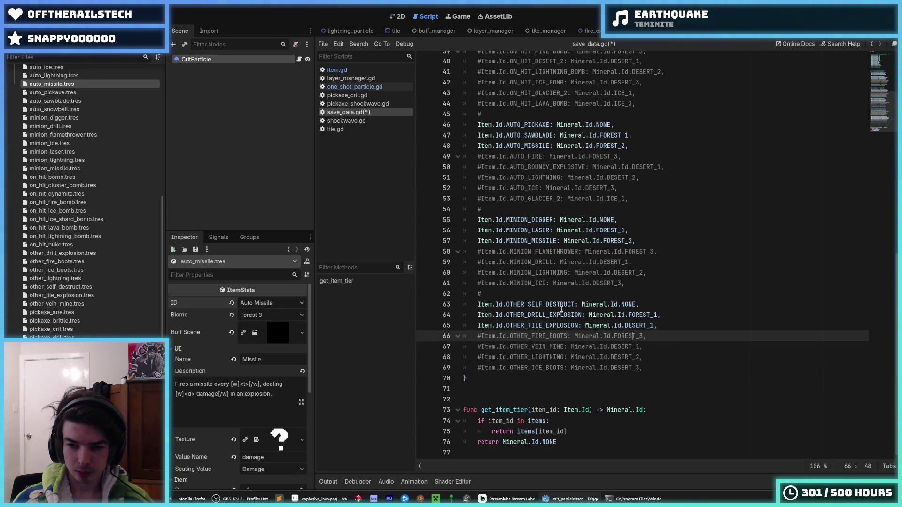
pyautogui.press('End')
pyautogui.press('BackSpace')
pyautogui.press('BackSpace')
pyautogui.press('BackSpace')
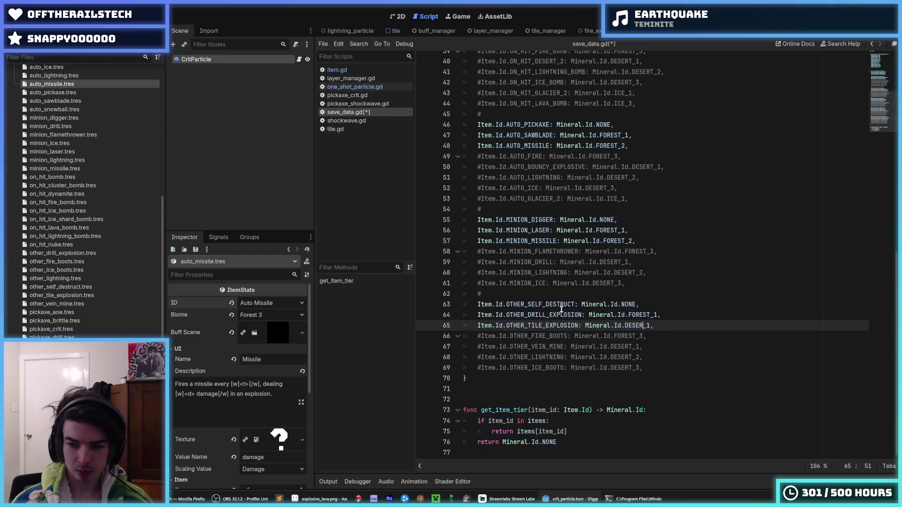
pyautogui.write('FORST')
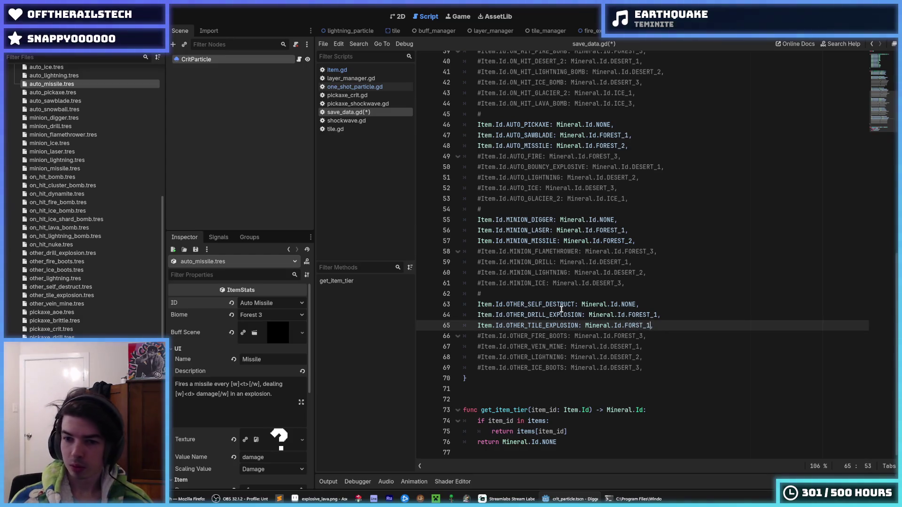
pyautogui.press('BackSpace')
pyautogui.press('BackSpace')
pyautogui.write('EST_2')
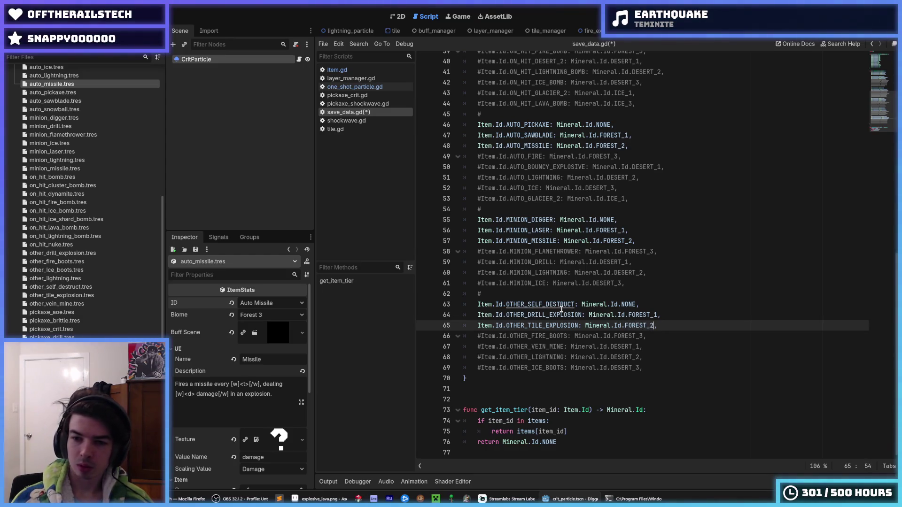
pyautogui.hotkey('ctrl', 's')
pyautogui.press('F5')
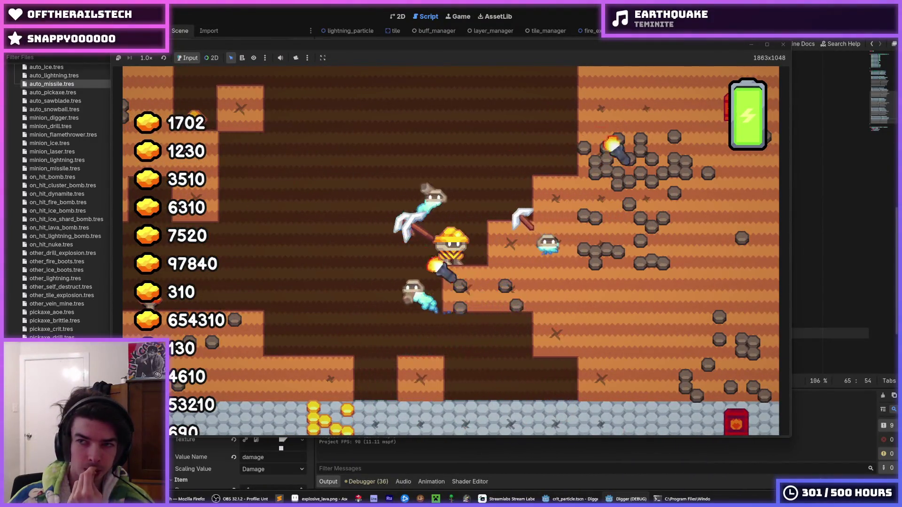
# Step: Stop the running Digger game with F8, returning to save_data.gd
pyautogui.press('F8')
pyautogui.scroll(5, 57, 179)
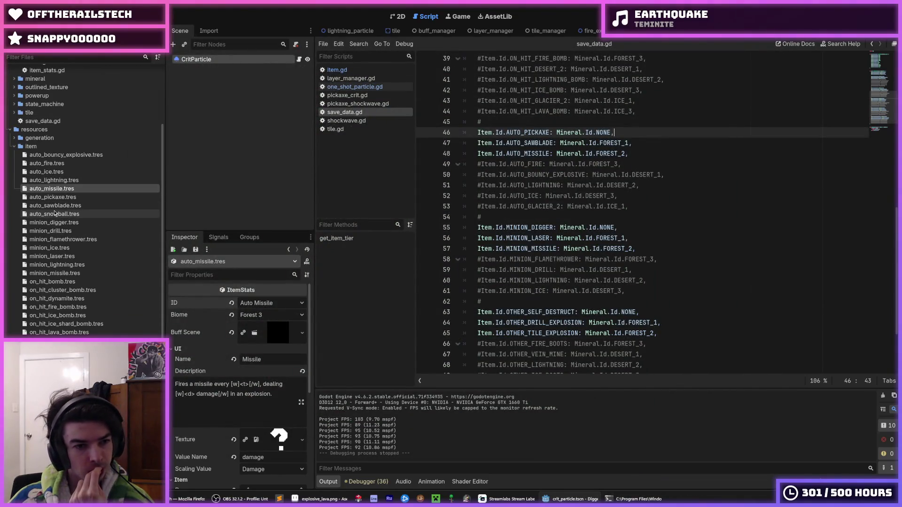
# Step: Set the Chance of on_hit_bomb and on_hit_cluster_bomb to 0.2
pyautogui.scroll(-3, 60, 229)
pyautogui.click(51, 229)
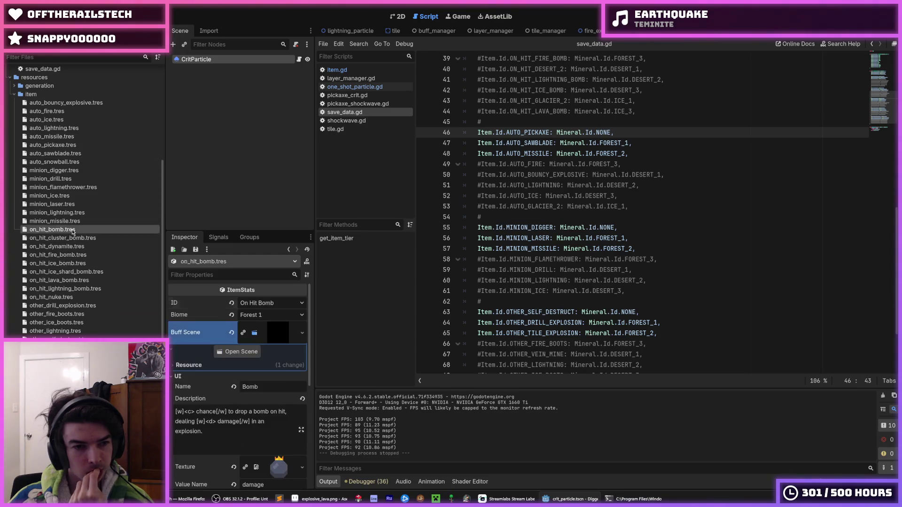
pyautogui.scroll(-3, 253, 413)
pyautogui.click(256, 430)
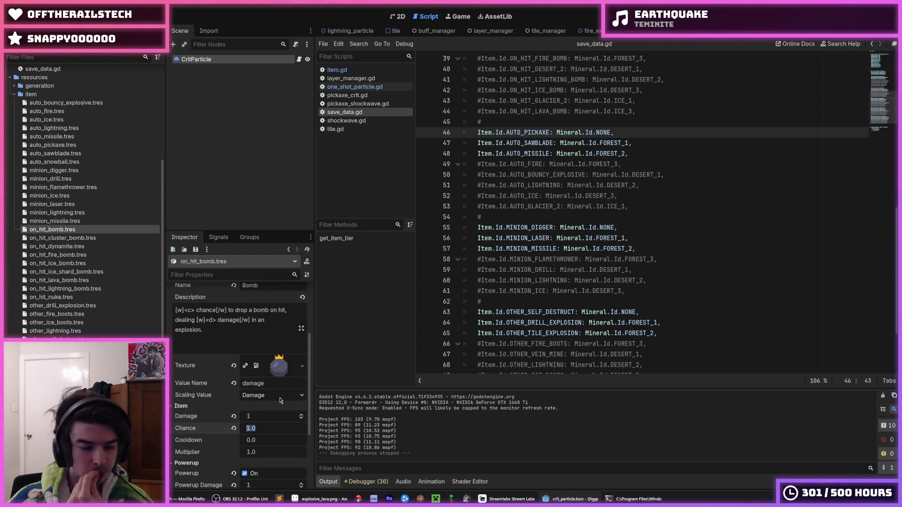
pyautogui.write('0.2')
pyautogui.press('Return')
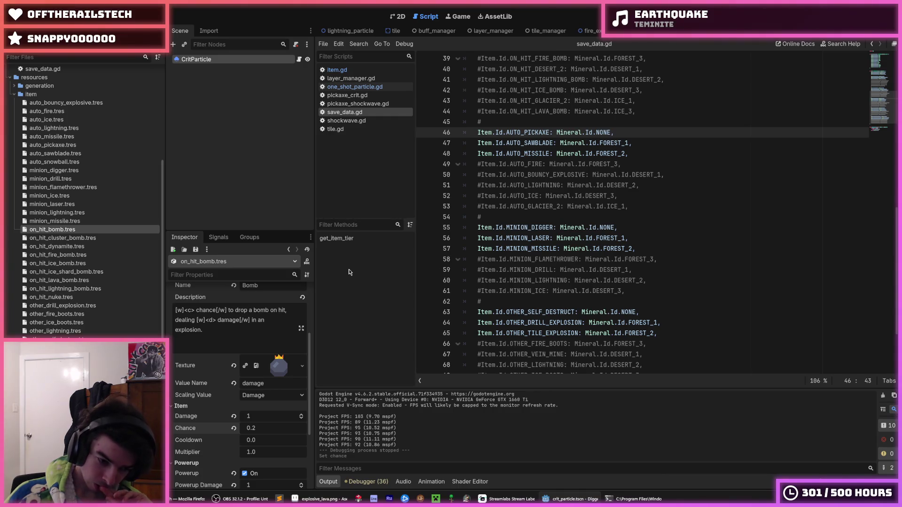
pyautogui.click(70, 237)
pyautogui.scroll(-2, 203, 352)
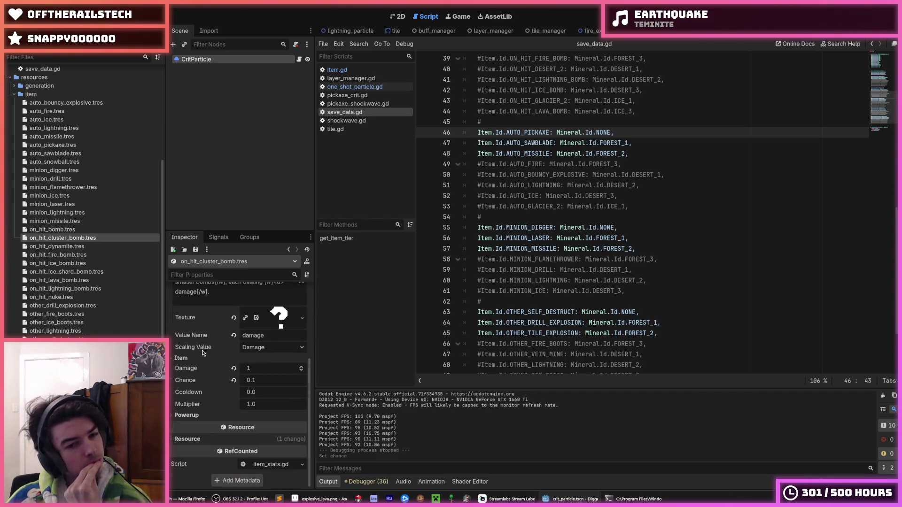
pyautogui.click(262, 379)
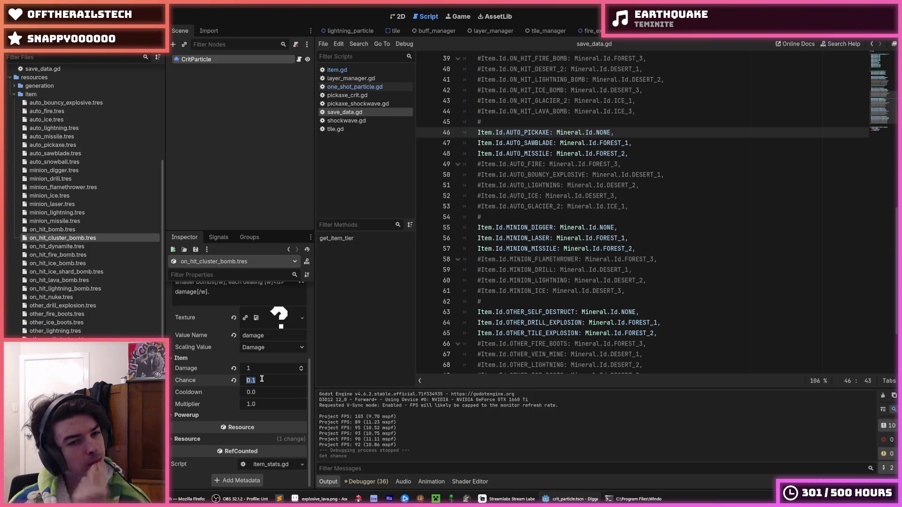
pyautogui.write('0.2')
pyautogui.press('Return')
# Step: Edit the bomb description to say 'in a small explosion'
pyautogui.scroll(4, 261, 380)
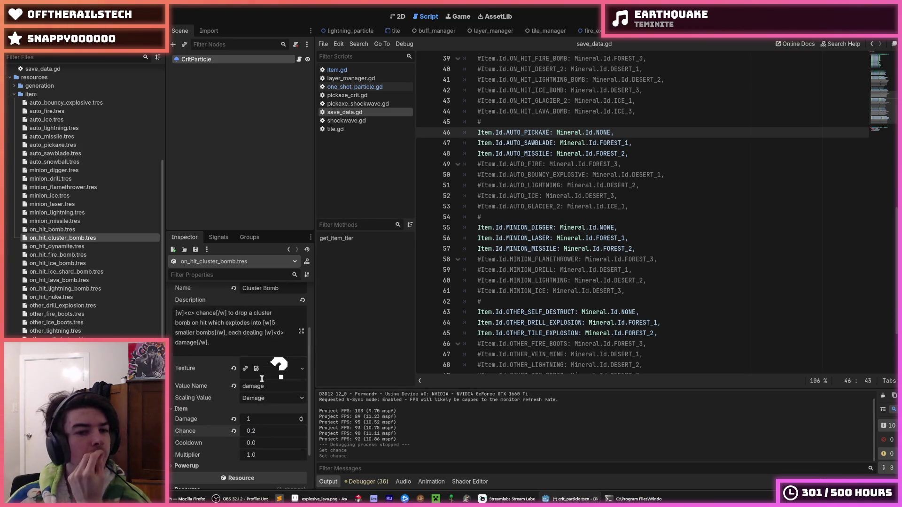
pyautogui.click(238, 396)
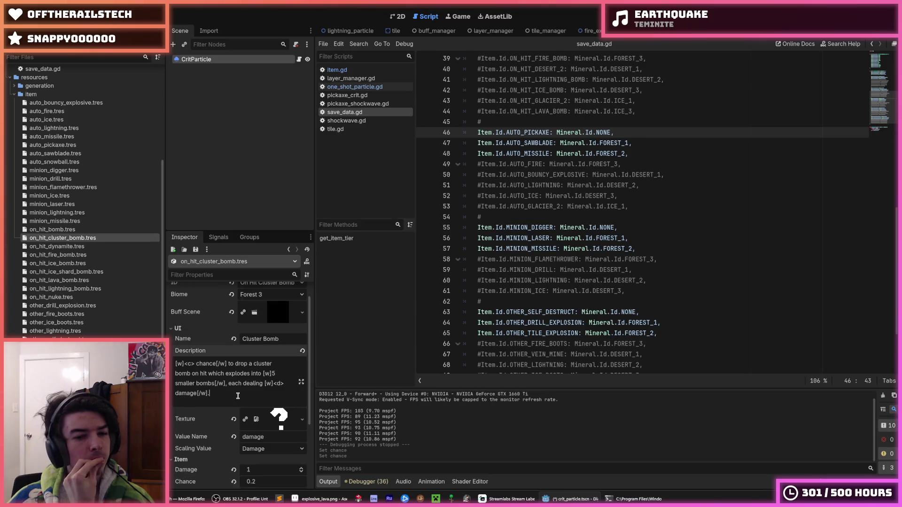
pyautogui.scroll(-2, 238, 396)
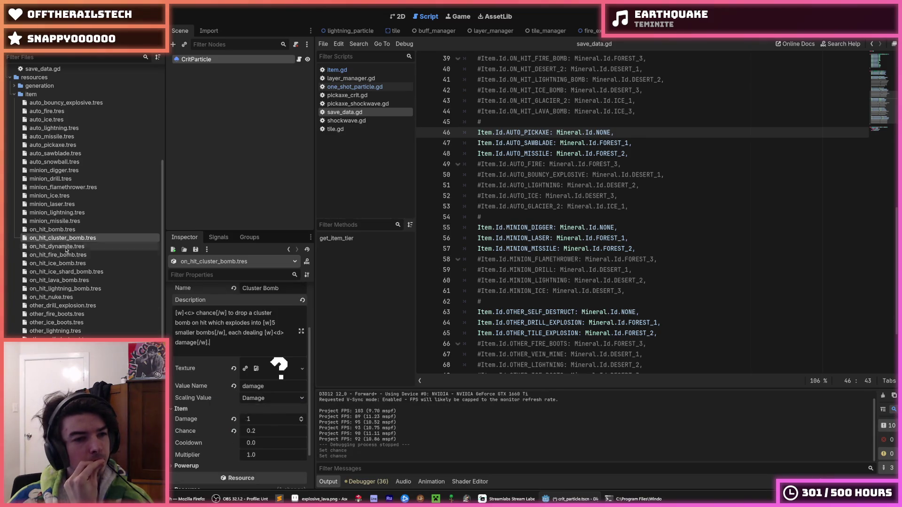
pyautogui.click(57, 228)
pyautogui.scroll(-4, 203, 380)
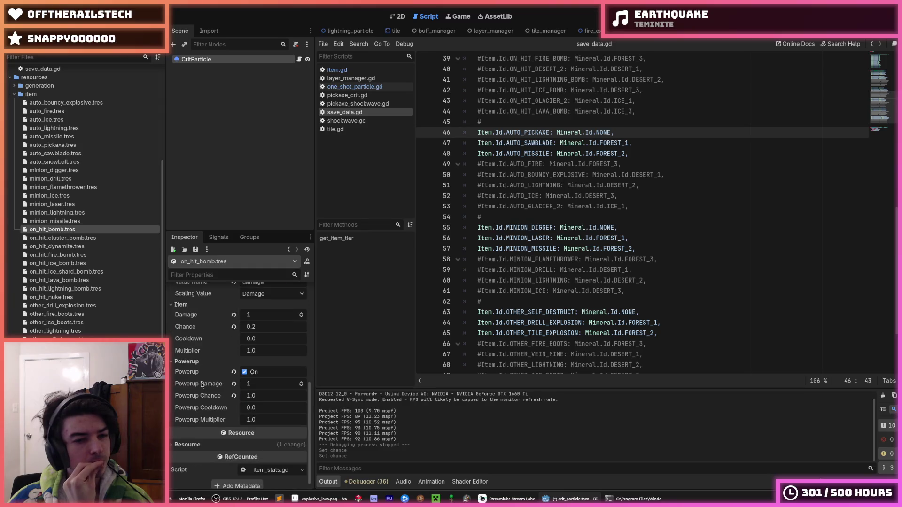
pyautogui.scroll(7, 201, 385)
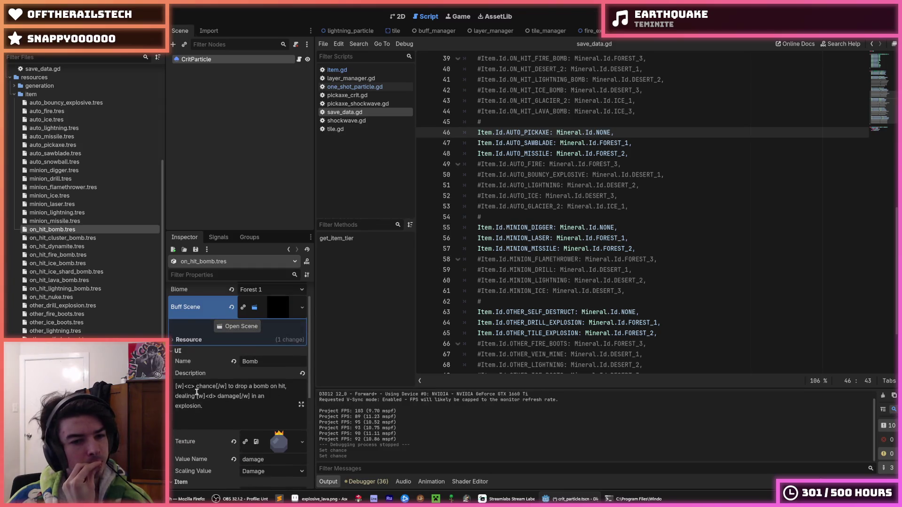
pyautogui.scroll(-1, 197, 392)
pyautogui.click(211, 386)
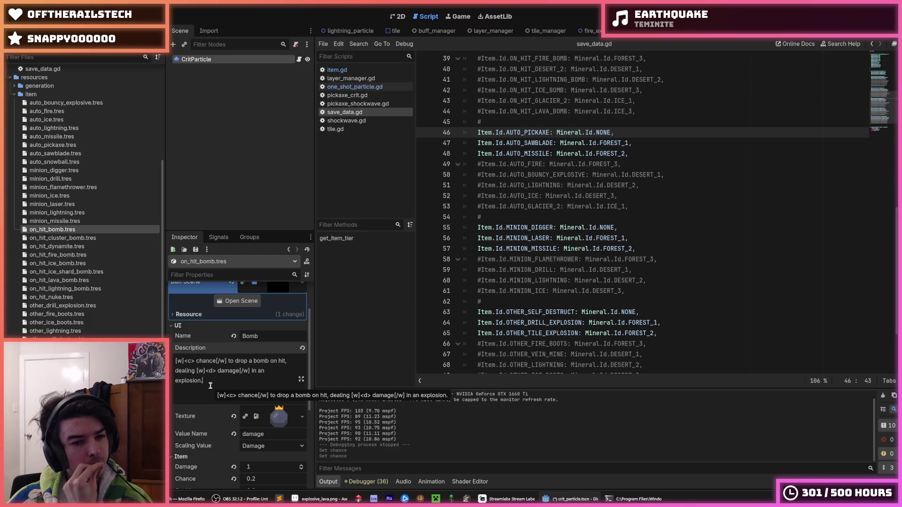
pyautogui.click(264, 370)
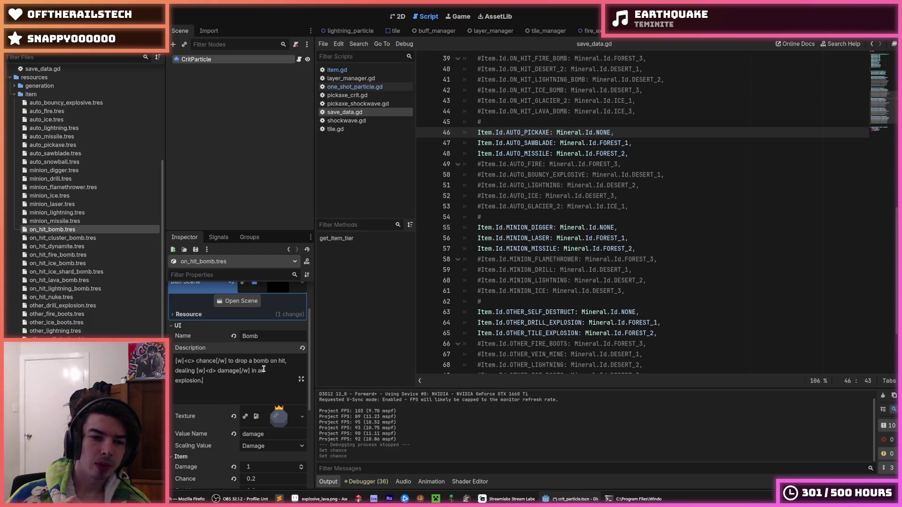
pyautogui.press('BackSpace')
pyautogui.write('sma')
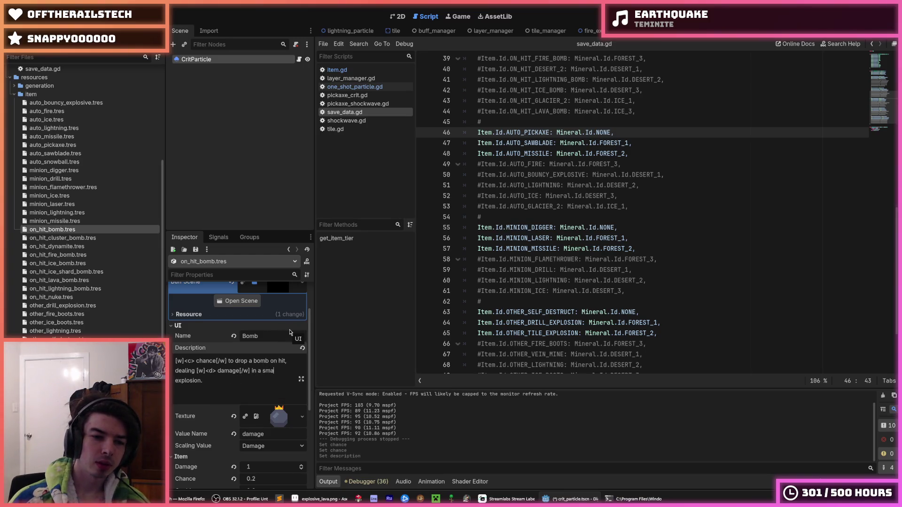
pyautogui.write('ll')
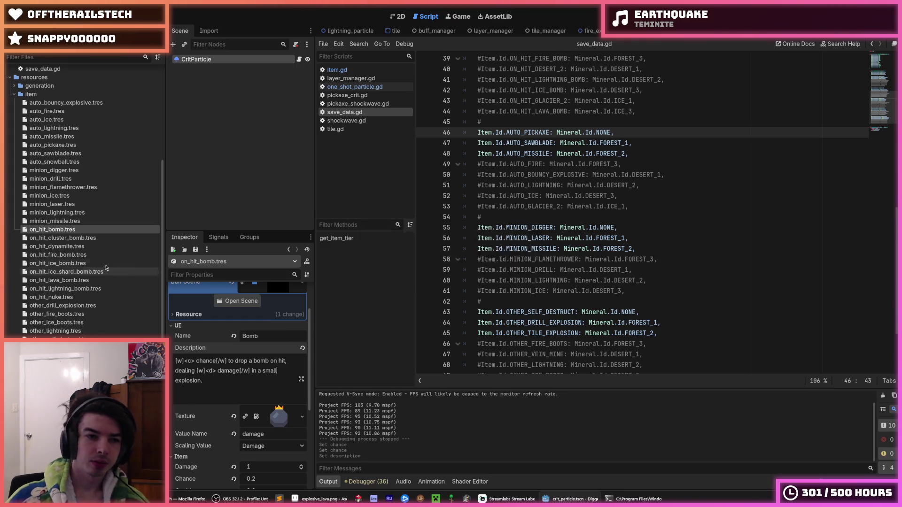
# Step: Edit the dynamite description to say 'in a large explosion'
pyautogui.click(61, 247)
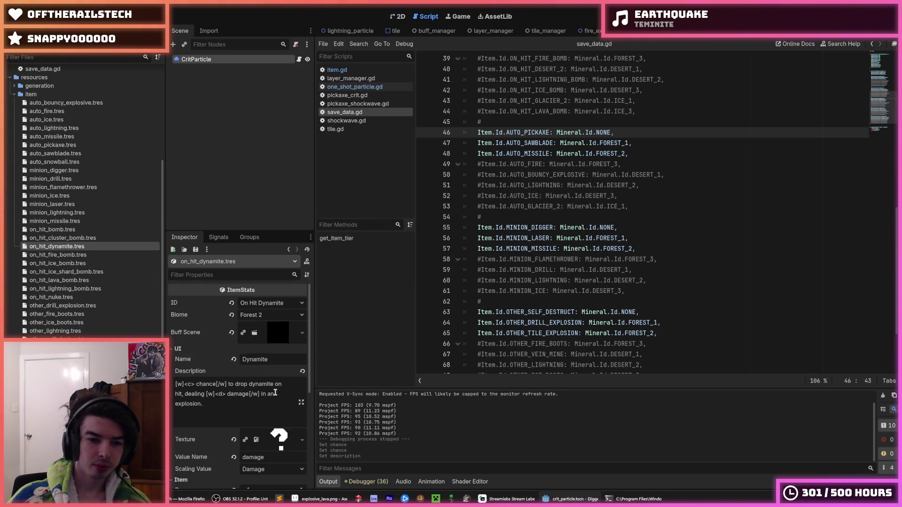
pyautogui.press('BackSpace')
pyautogui.write('large')
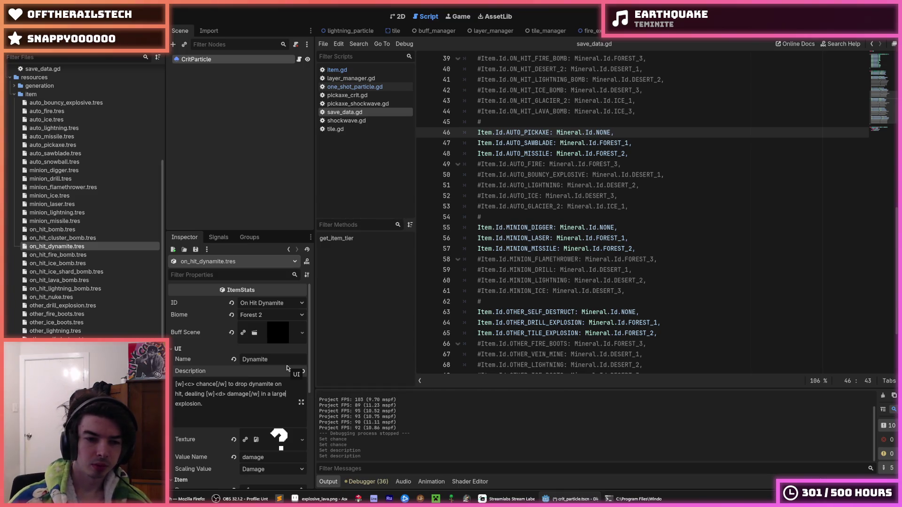
pyautogui.scroll(-3, 275, 365)
pyautogui.click(207, 353)
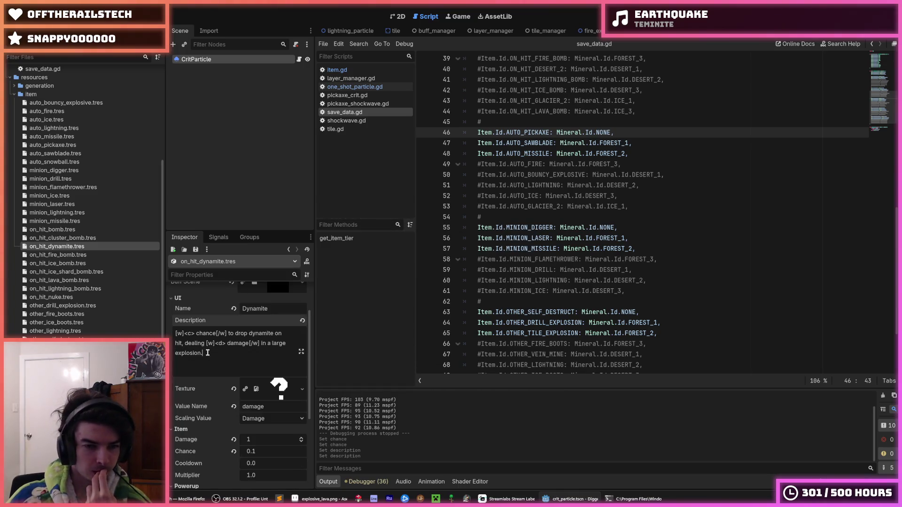
pyautogui.scroll(-3, 235, 362)
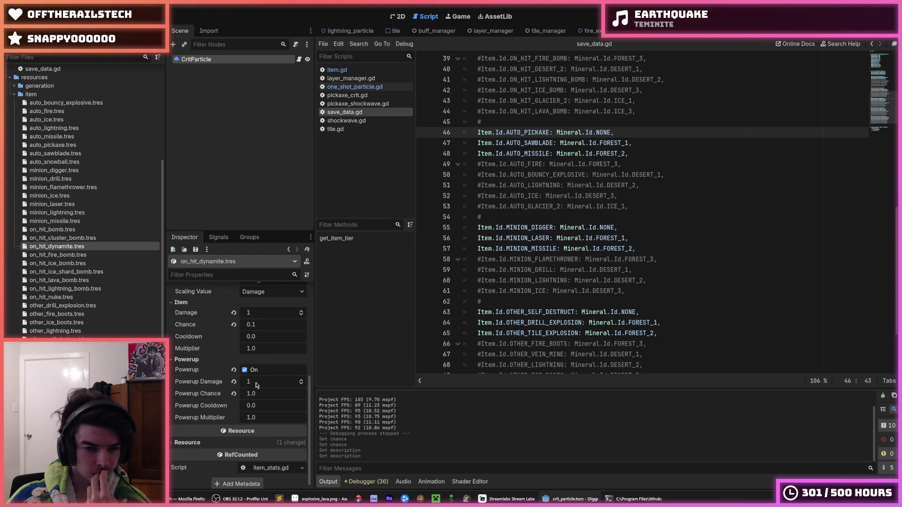
pyautogui.click(52, 229)
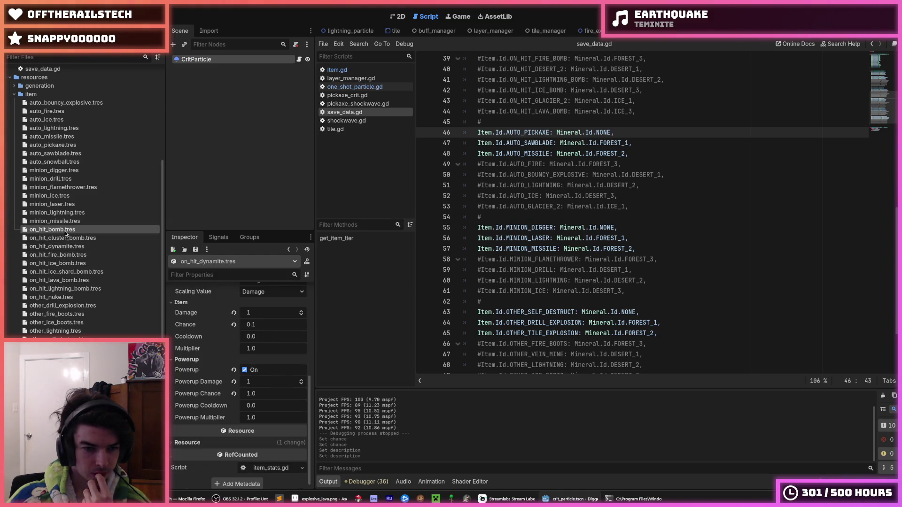
pyautogui.scroll(-3, 206, 363)
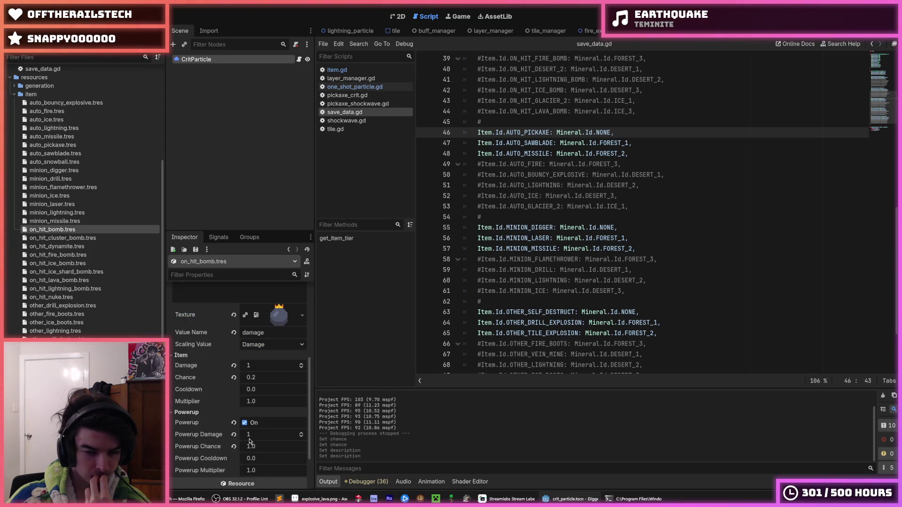
# Step: Compare on_hit_bomb with on_hit_cluster_bomb and enable the cluster bomb as a powerup
pyautogui.click(61, 238)
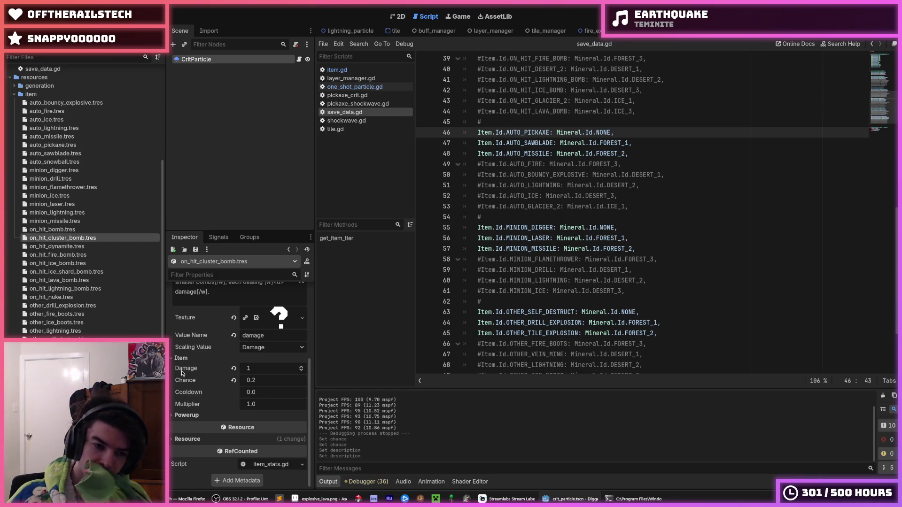
pyautogui.scroll(3, 183, 373)
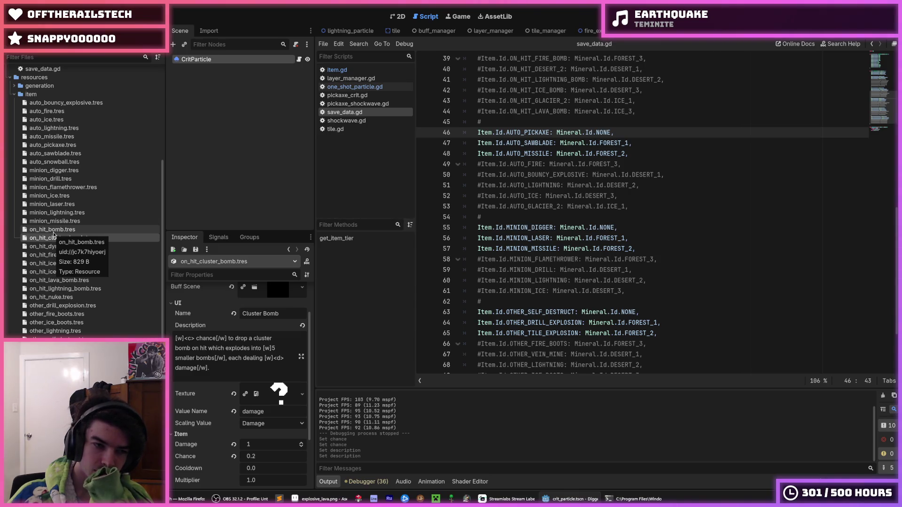
pyautogui.click(53, 232)
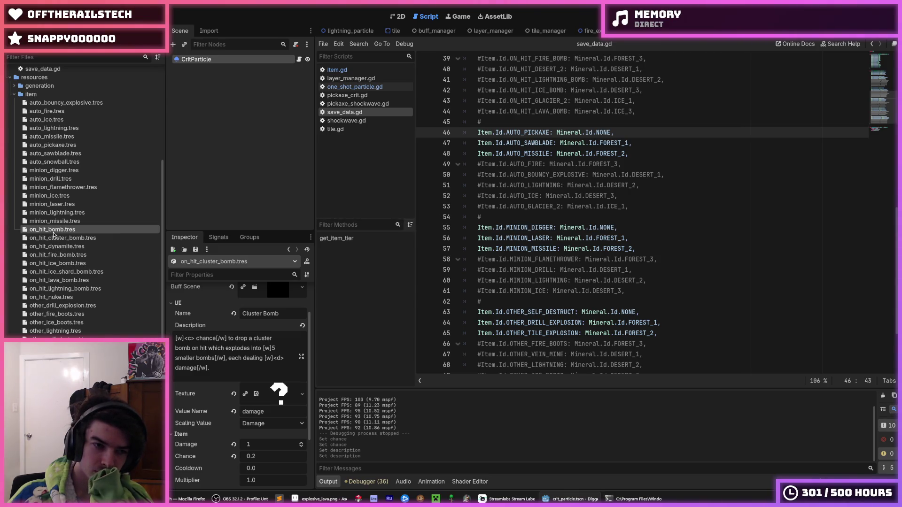
pyautogui.click(80, 239)
pyautogui.scroll(-2, 211, 359)
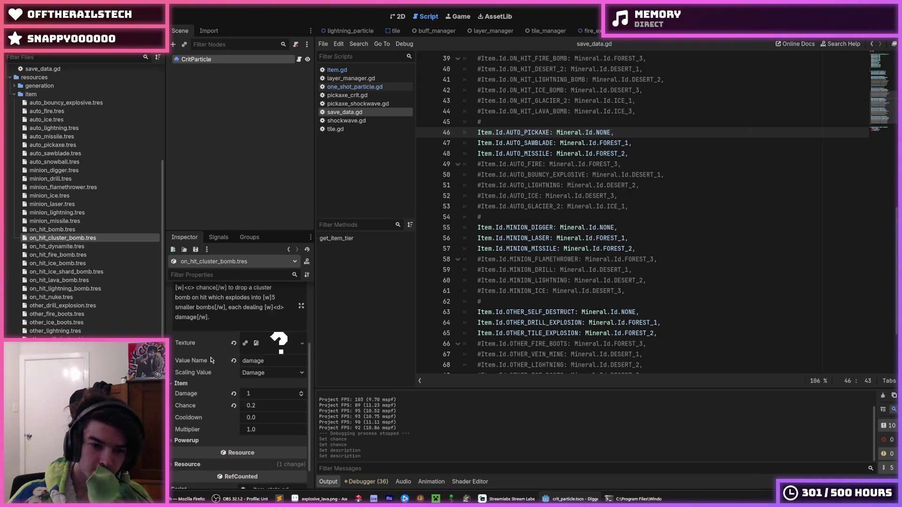
pyautogui.click(202, 441)
pyautogui.scroll(-2, 228, 429)
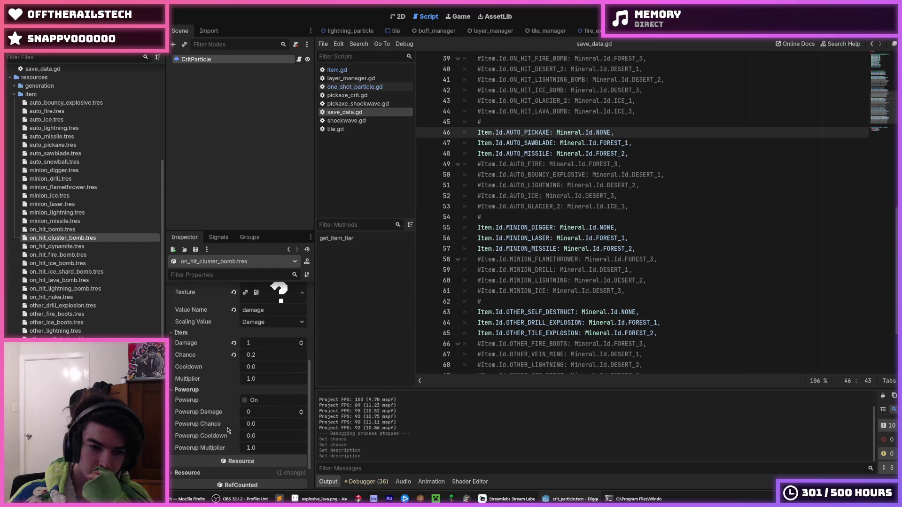
pyautogui.click(245, 400)
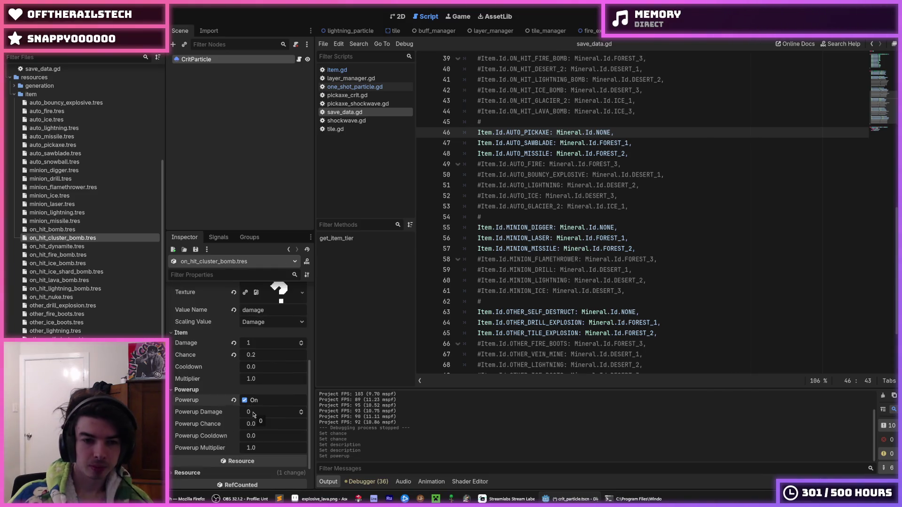
# Step: Give the cluster bomb Powerup Damage 1 and Powerup Chance 1.0, then save
pyautogui.click(253, 413)
pyautogui.write('1')
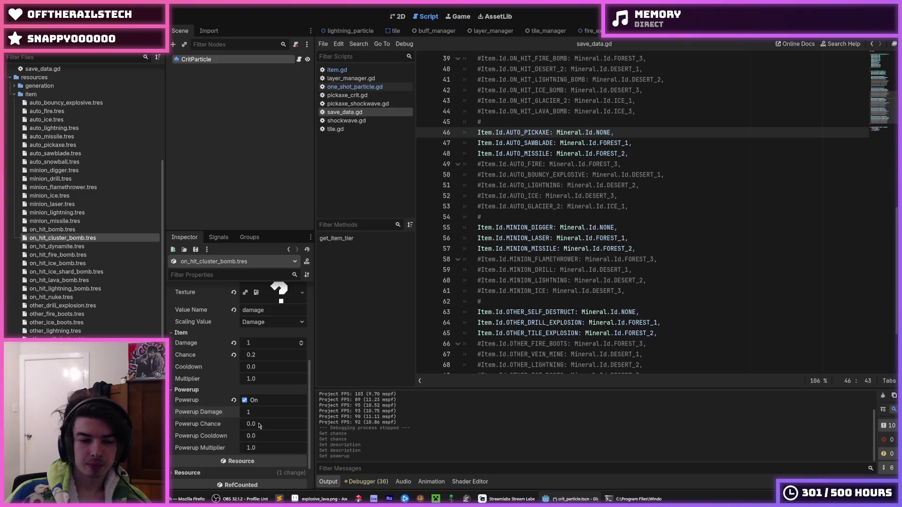
pyautogui.click(264, 425)
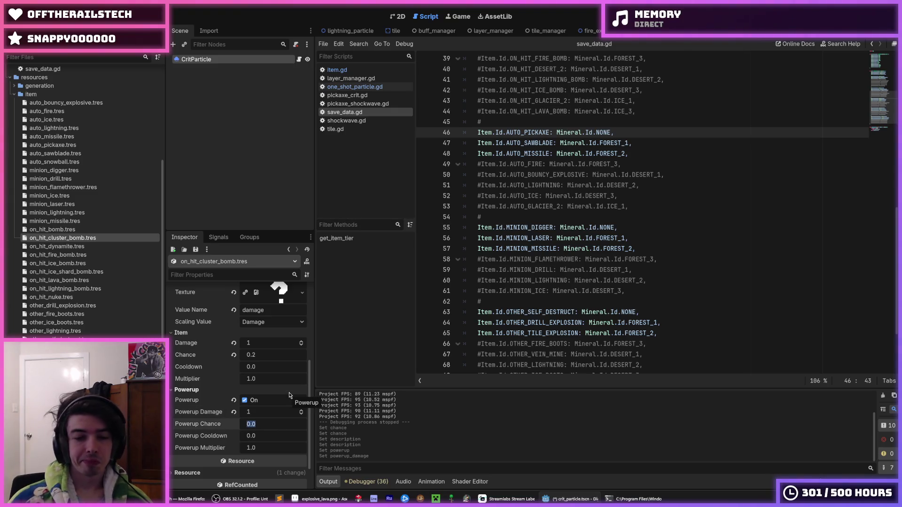
pyautogui.write('0.2')
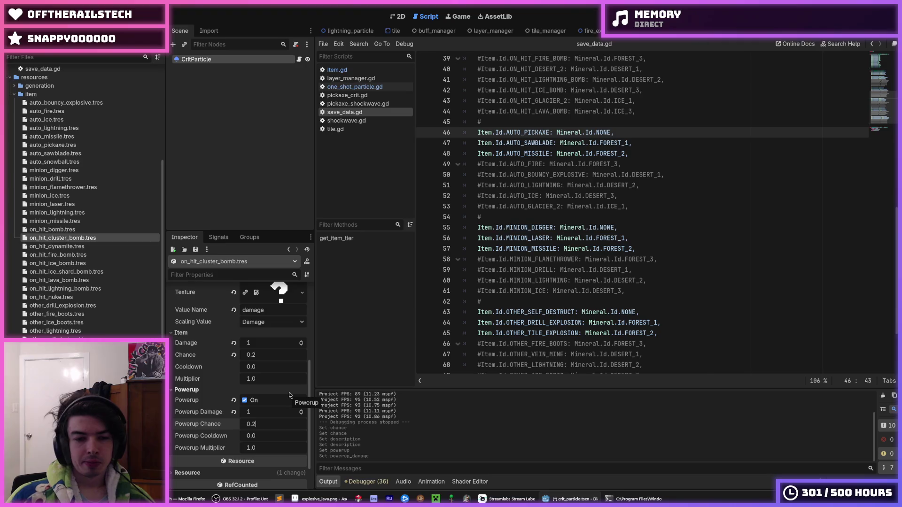
pyautogui.press('Return')
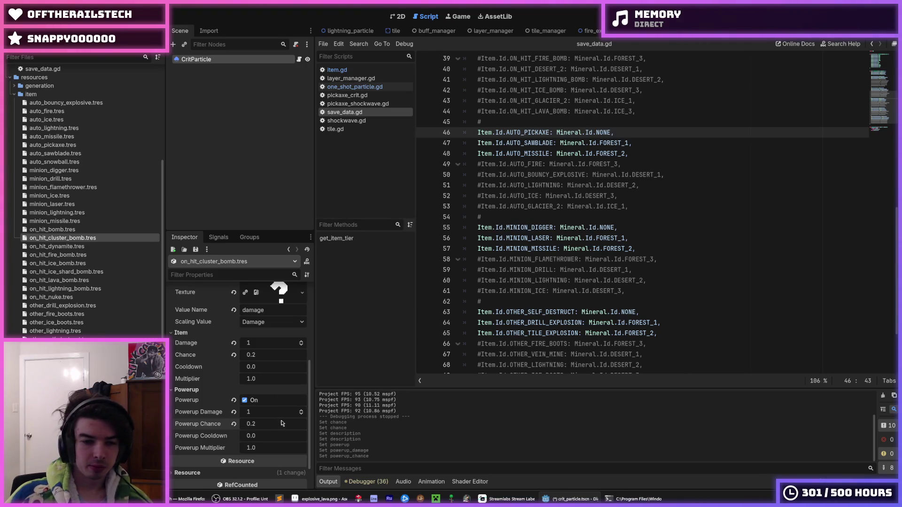
pyautogui.click(282, 423)
pyautogui.write('1')
pyautogui.press('Return')
pyautogui.hotkey('ctrl', 's')
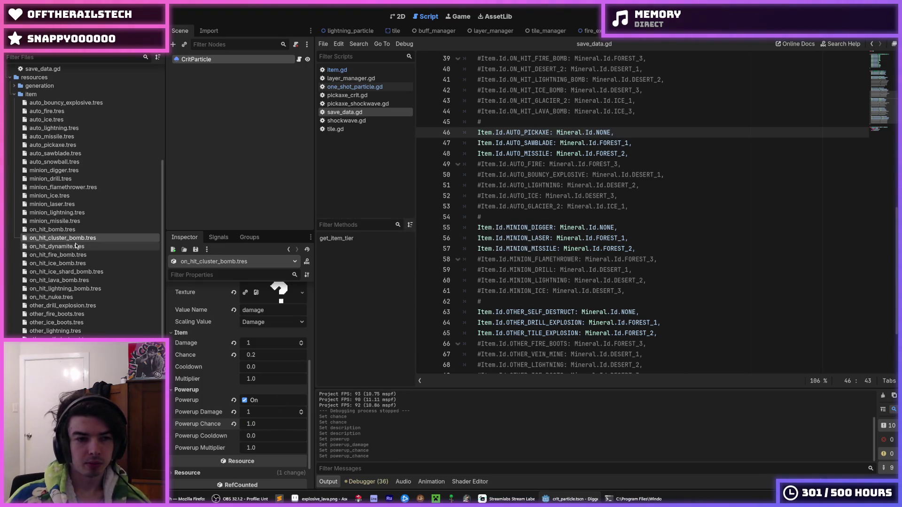
# Step: Review the dynamite, bomb and cluster bomb stats, then open auto_bouncy_explosive.tres
pyautogui.click(75, 245)
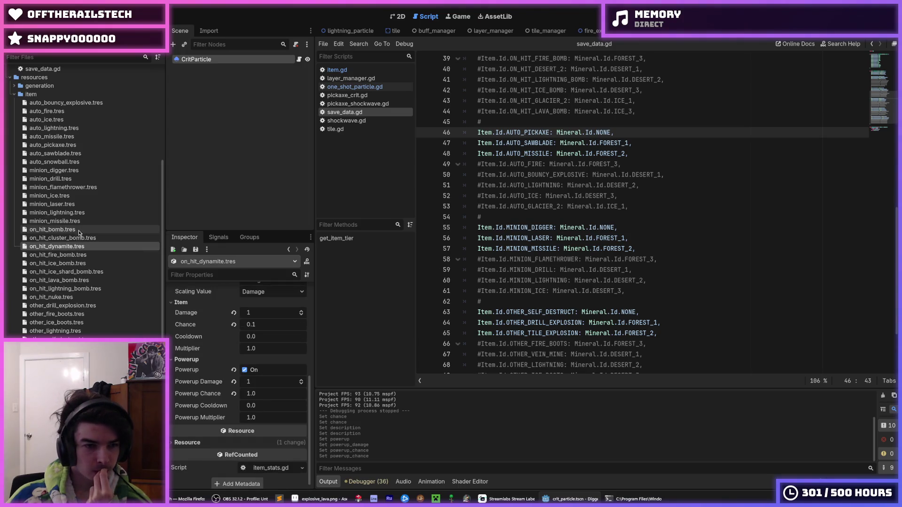
pyautogui.click(51, 229)
pyautogui.click(83, 241)
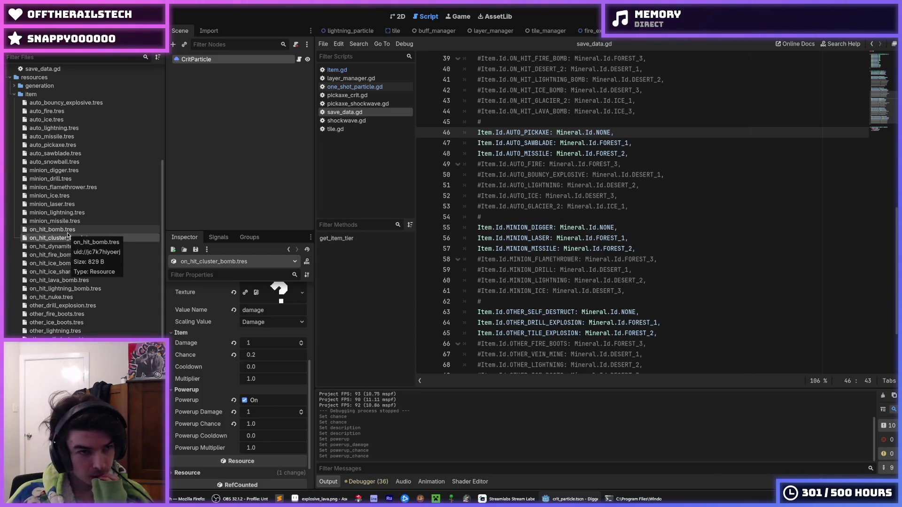
pyautogui.click(103, 102)
pyautogui.scroll(-5, 242, 404)
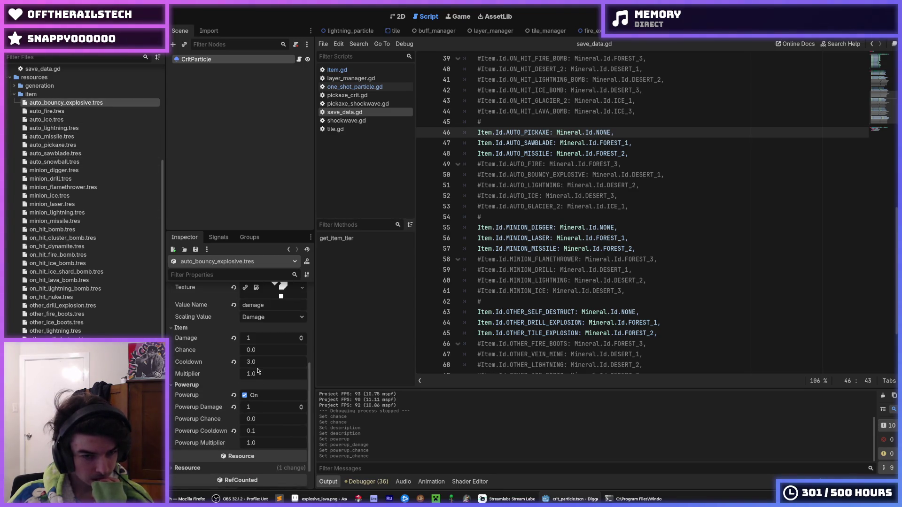
# Step: Set auto_bouncy_explosive's Powerup Cooldown to 0.6 and save
pyautogui.click(261, 429)
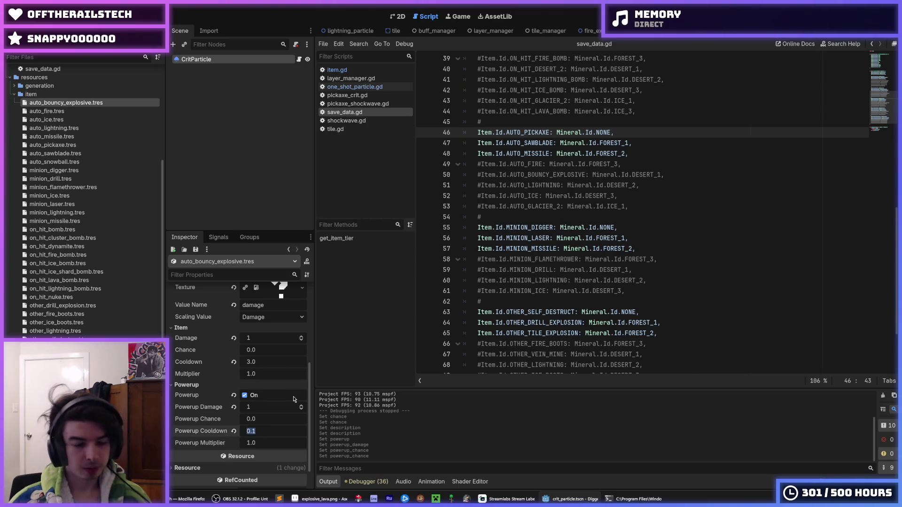
pyautogui.write('0.6')
pyautogui.press('Return')
pyautogui.hotkey('ctrl', 's')
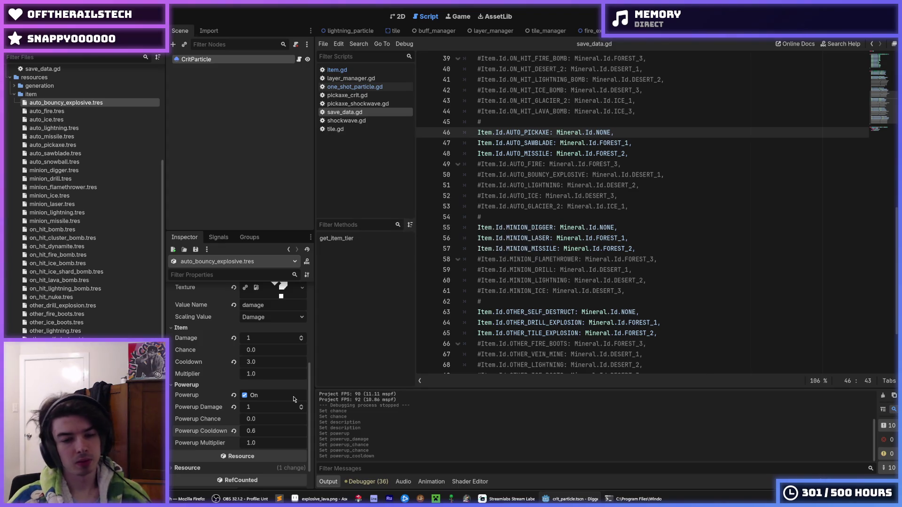
# Step: Check auto_missile and auto_lightning, then set auto_pickaxe's Powerup Cooldown to 0.2 and save
pyautogui.scroll(5, 294, 399)
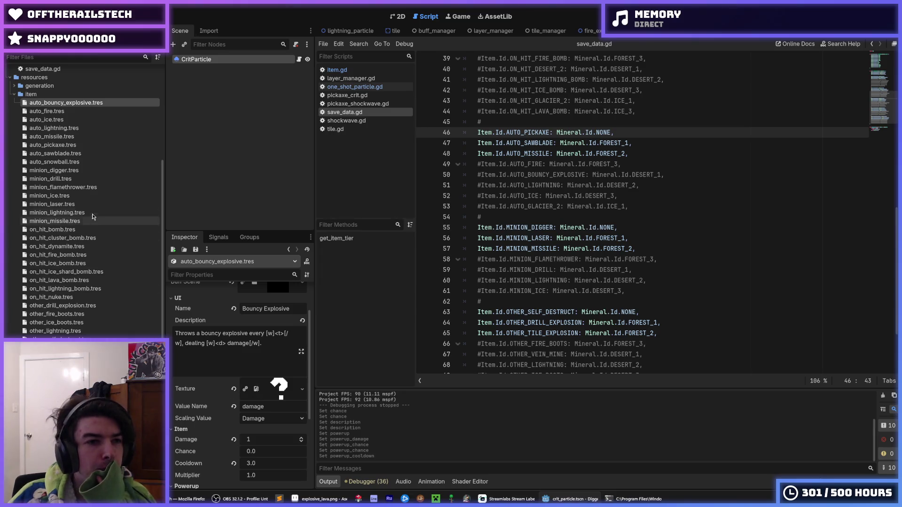
pyautogui.click(65, 137)
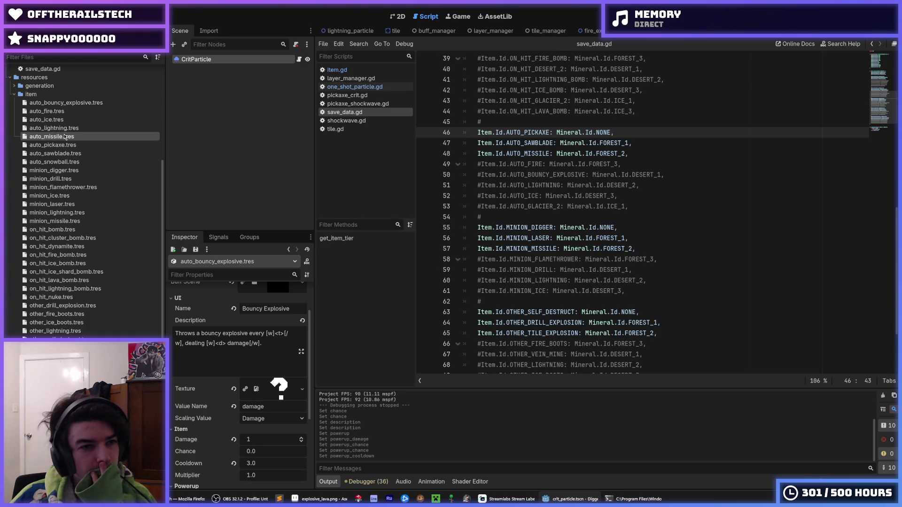
pyautogui.scroll(-4, 194, 334)
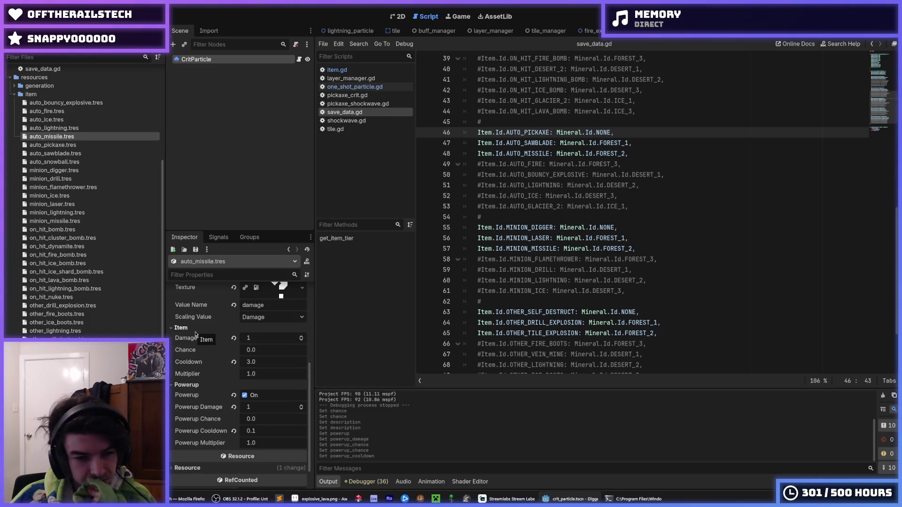
pyautogui.click(60, 127)
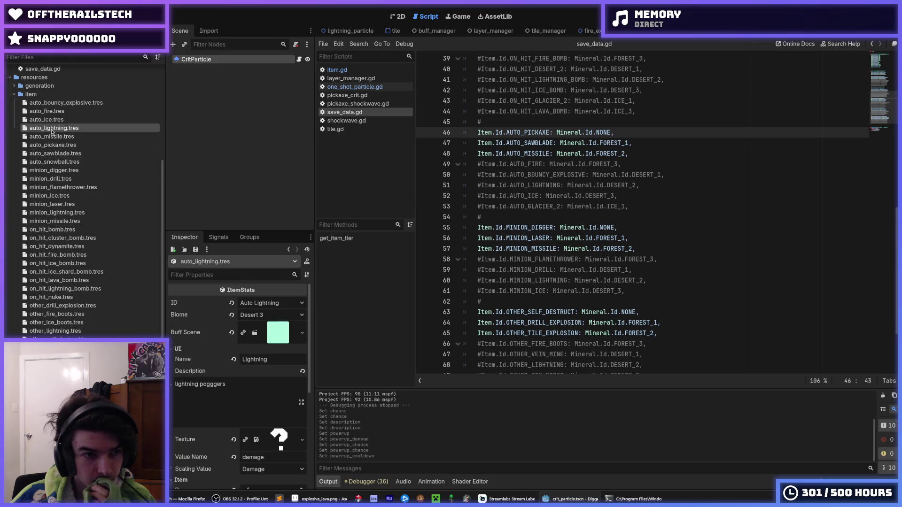
pyautogui.click(51, 145)
pyautogui.scroll(-5, 188, 362)
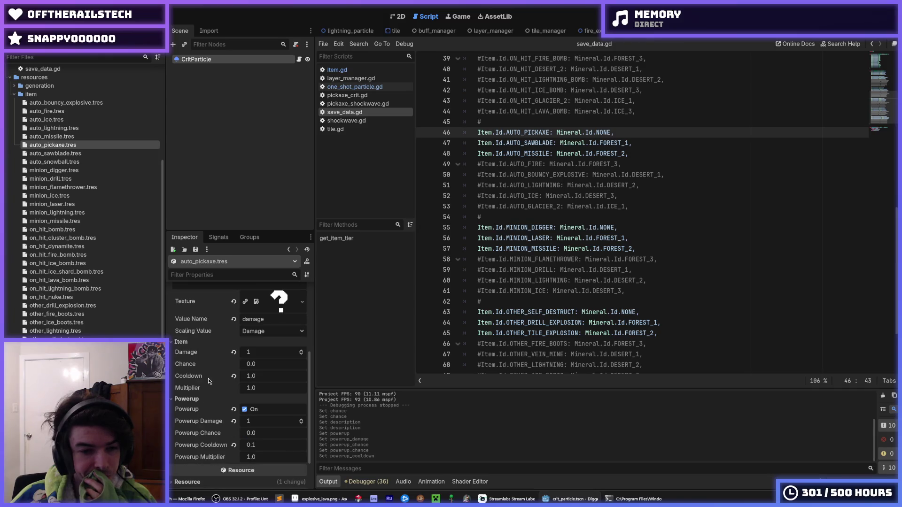
pyautogui.click(253, 445)
pyautogui.write('0.2')
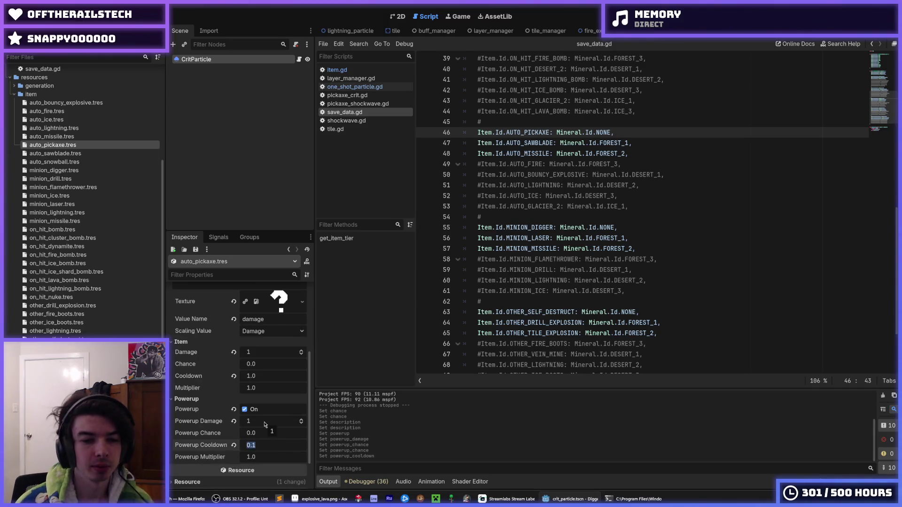
pyautogui.press('Return')
pyautogui.hotkey('ctrl', 's')
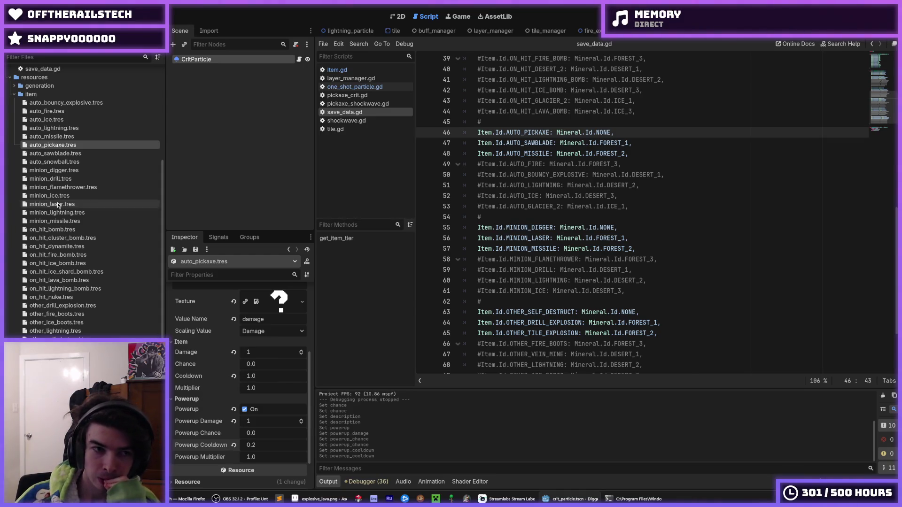
# Step: Set auto_sawblade's Powerup Cooldown to 0.6
pyautogui.click(52, 153)
pyautogui.scroll(-2, 231, 340)
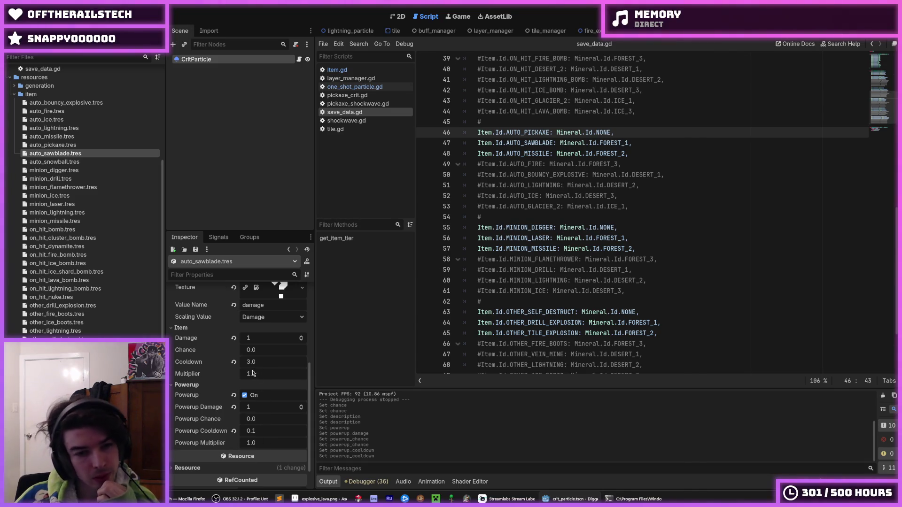
pyautogui.click(258, 431)
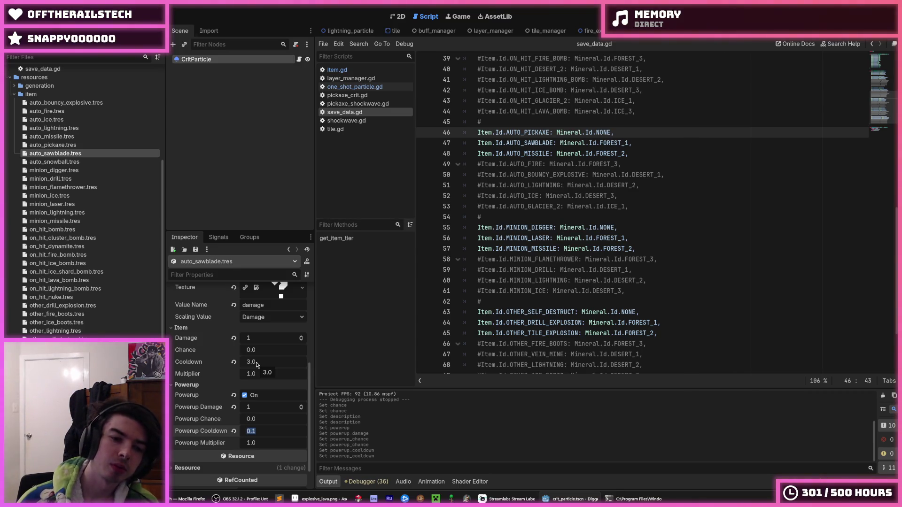
pyautogui.write('0.6')
pyautogui.press('Return')
pyautogui.click(55, 162)
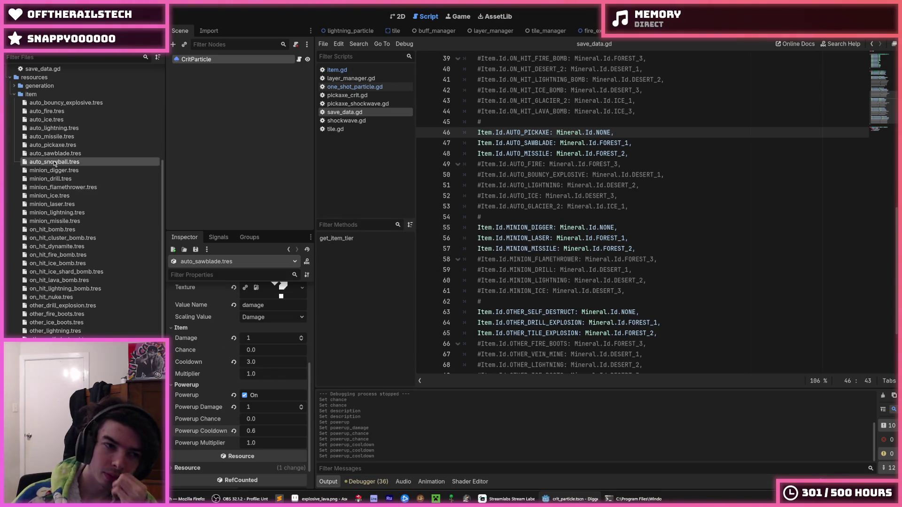
pyautogui.click(54, 170)
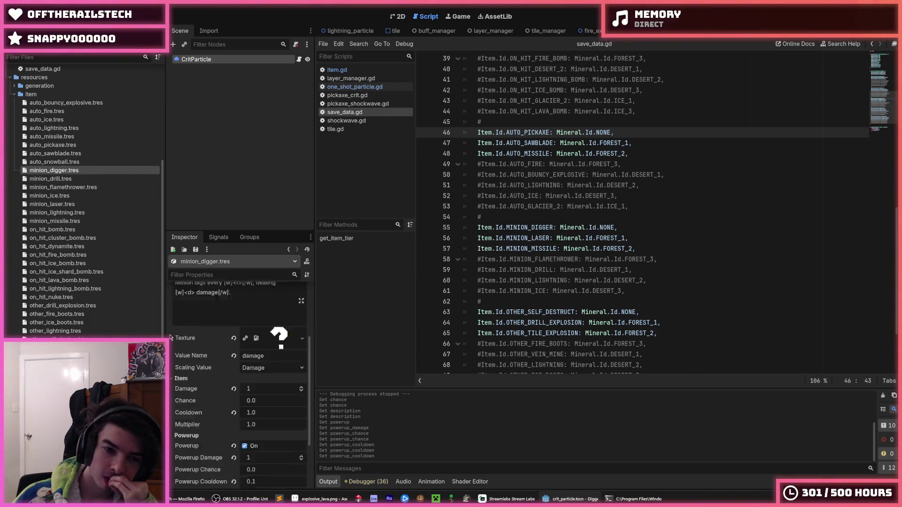
pyautogui.scroll(-3, 173, 340)
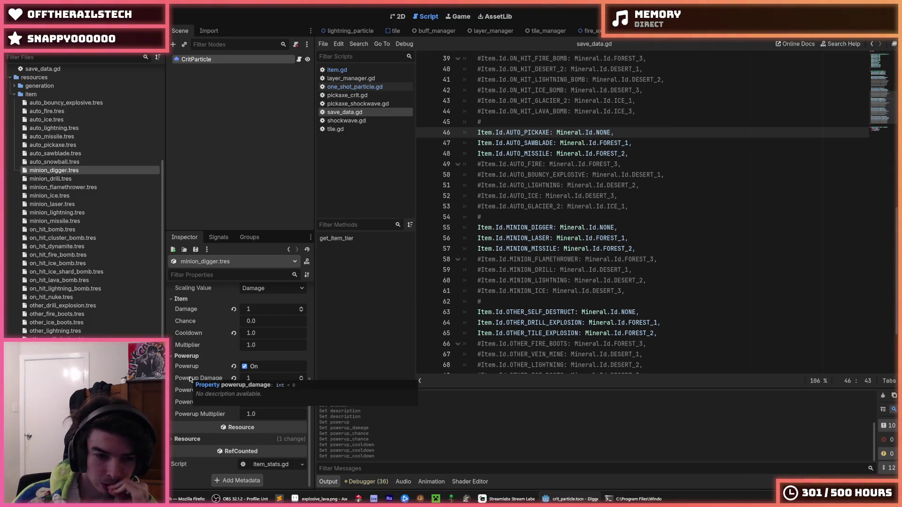
# Step: Set the digger minion's Powerup Cooldown to 0.2
pyautogui.scroll(1, 190, 379)
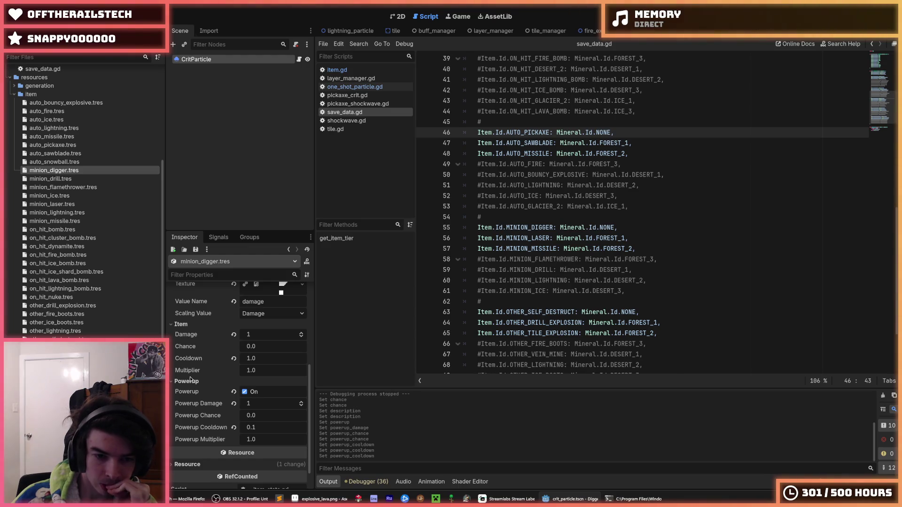
pyautogui.click(254, 427)
pyautogui.write('0.2')
pyautogui.press('Return')
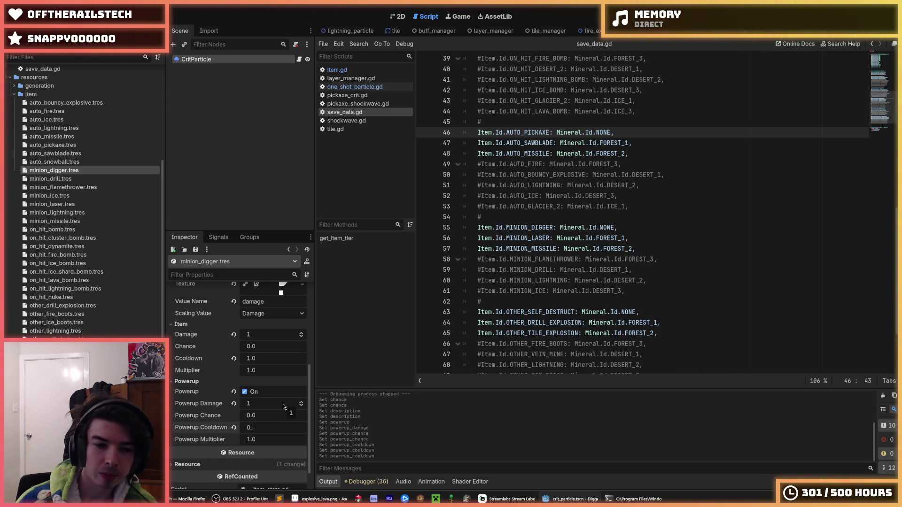
# Step: Change the digger minion's Cooldown to 0.5 and save the resource
pyautogui.click(71, 178)
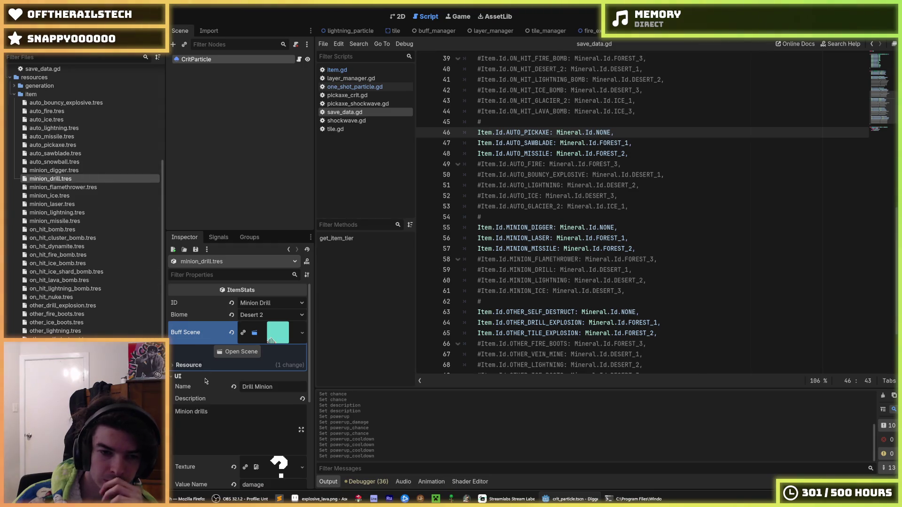
pyautogui.scroll(-2, 241, 400)
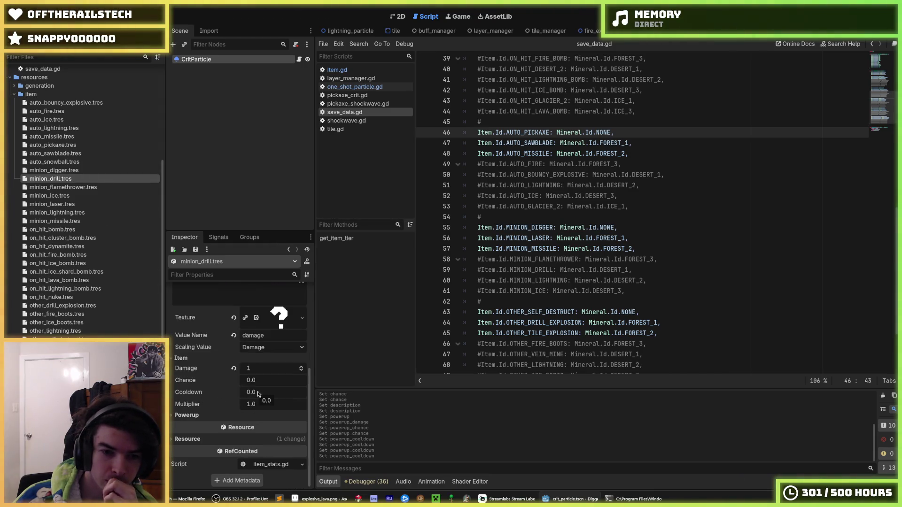
pyautogui.click(54, 170)
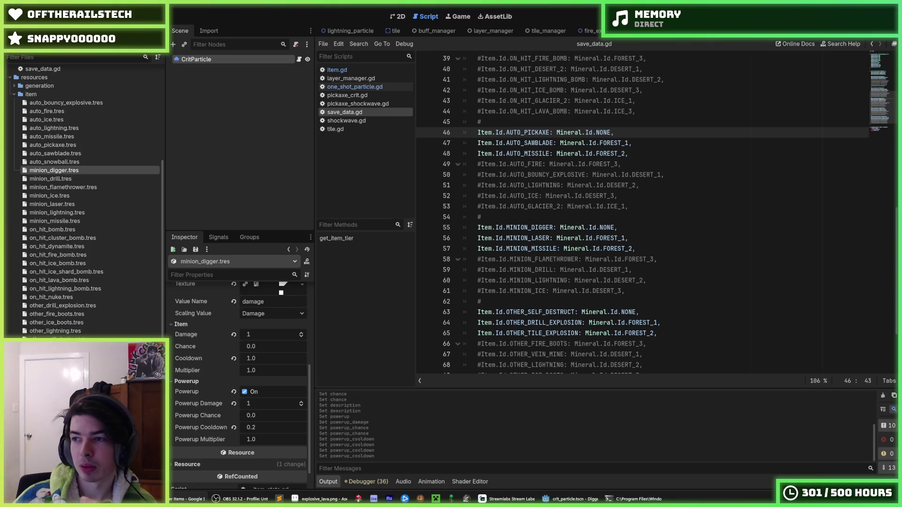
pyautogui.click(277, 357)
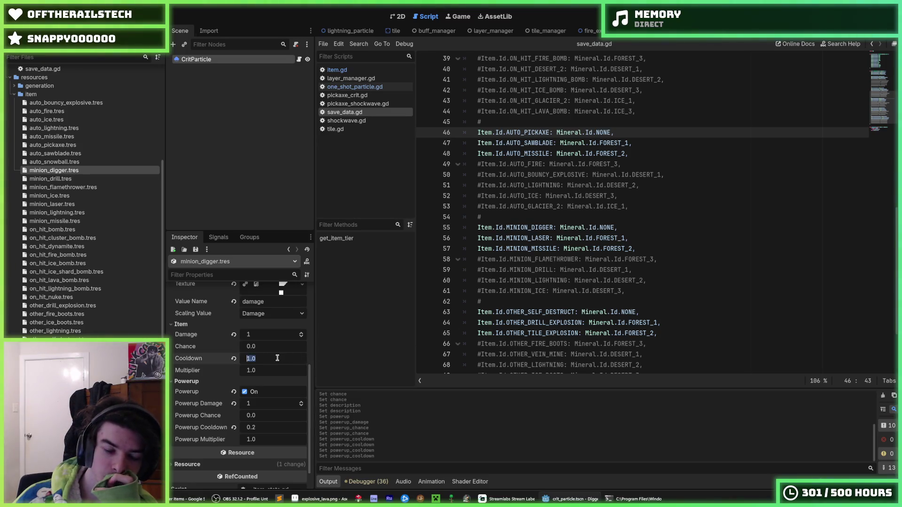
pyautogui.write('0.5')
pyautogui.press('Return')
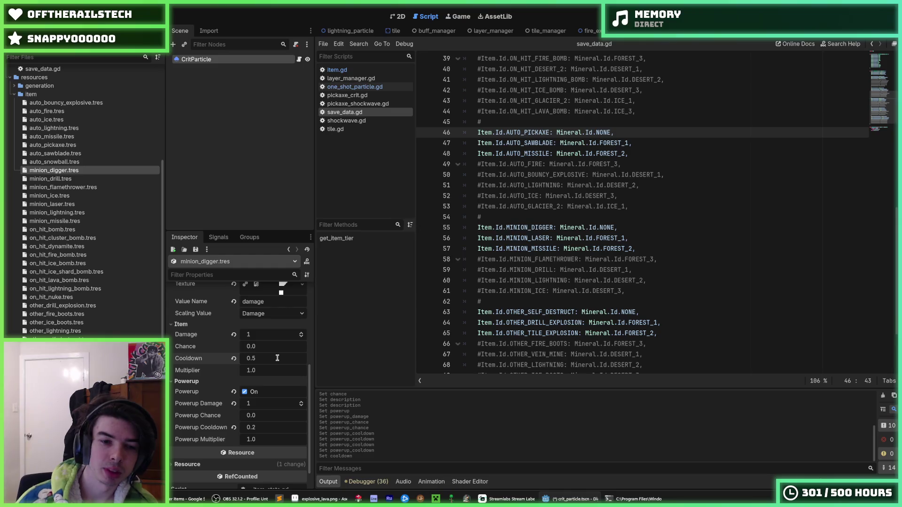
pyautogui.hotkey('ctrl', 's')
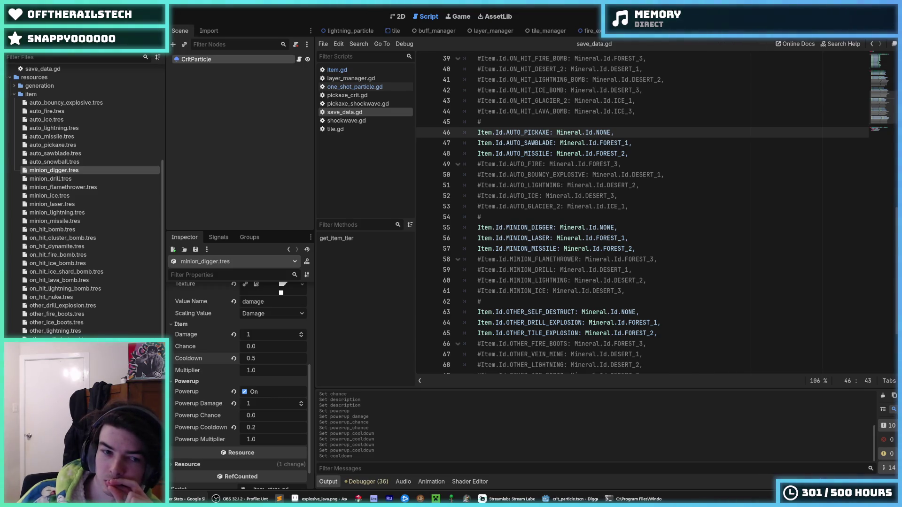
# Step: Review the drill and flamethrower minion stats
pyautogui.click(54, 179)
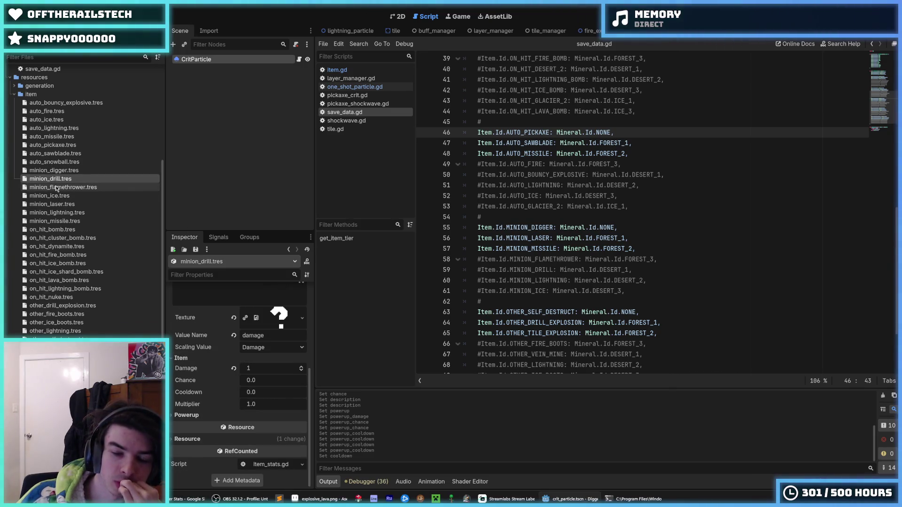
pyautogui.scroll(3, 209, 350)
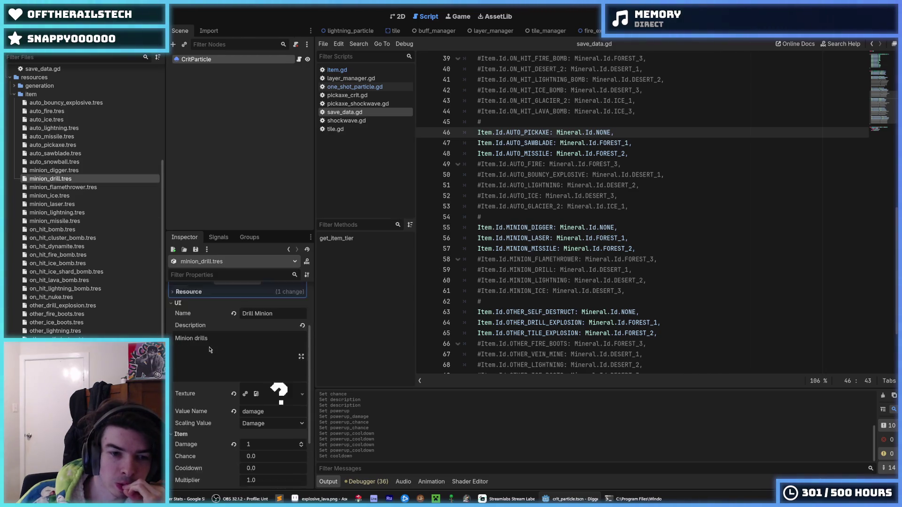
pyautogui.scroll(-1, 210, 349)
pyautogui.click(58, 188)
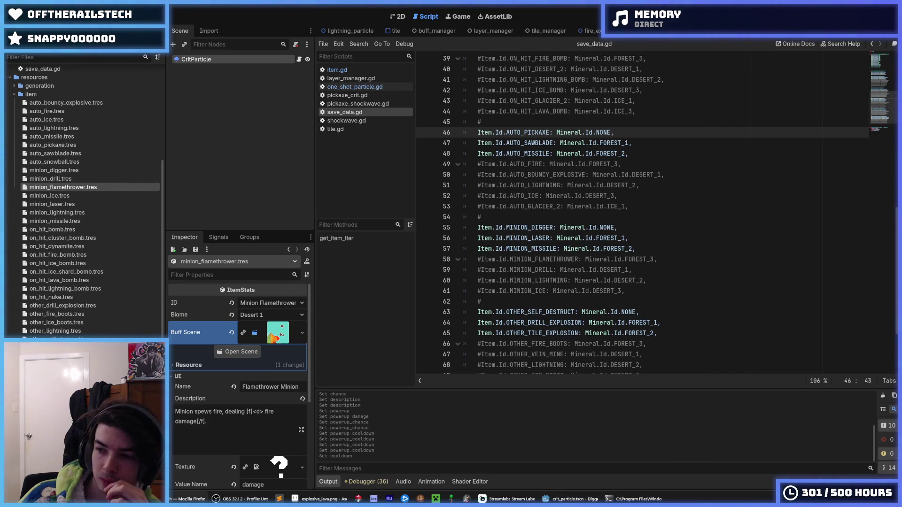
# Step: Open the laser minion stats and review the minion tier entries in save_data.gd, saving
pyautogui.click(68, 212)
pyautogui.click(65, 205)
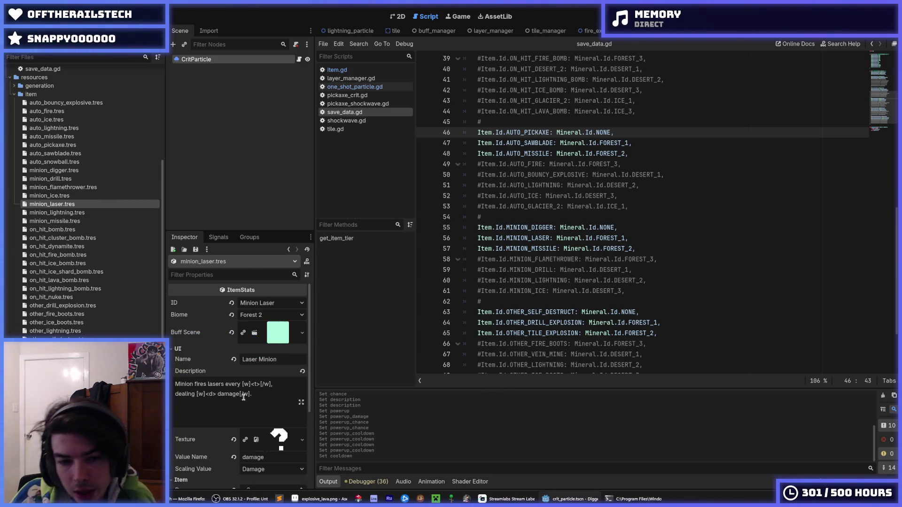
pyautogui.scroll(-1, 242, 397)
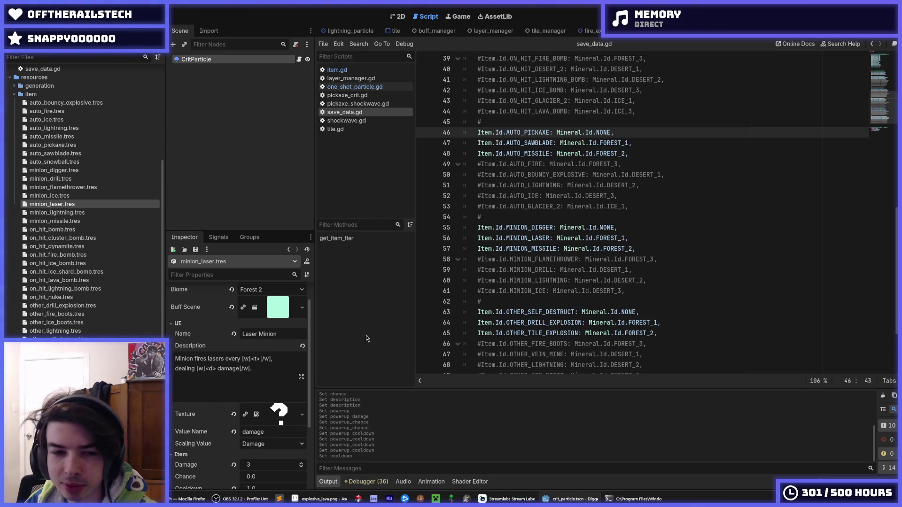
pyautogui.click(577, 289)
pyautogui.click(564, 299)
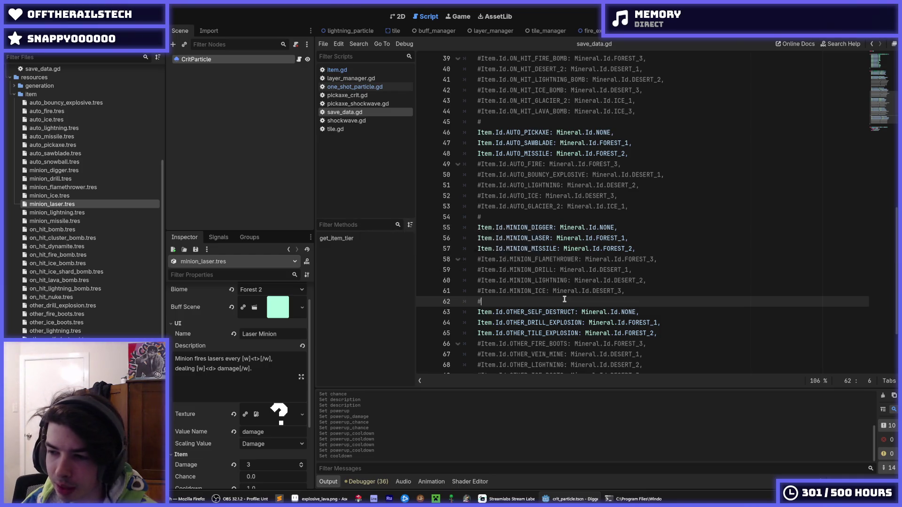
pyautogui.hotkey('ctrl', 's')
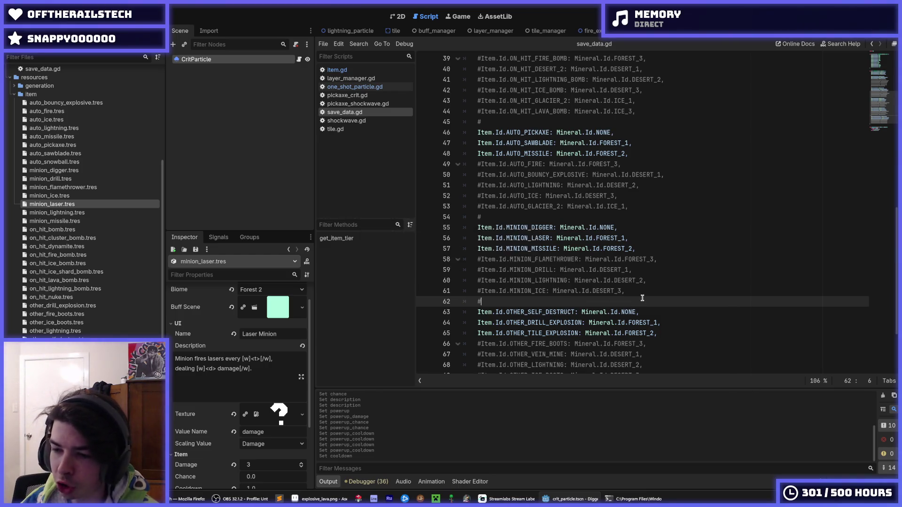
pyautogui.hotkey('ctrl', 's')
pyautogui.hotkey('ctrl', 's')
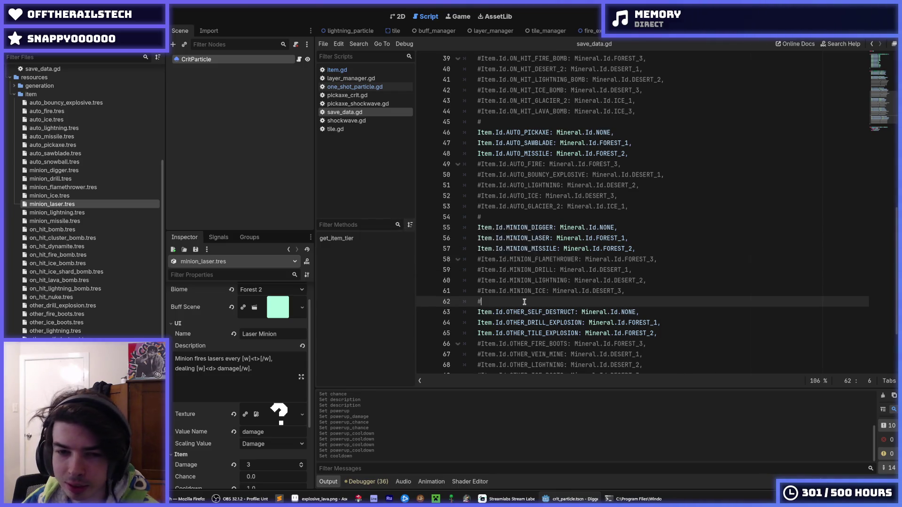
pyautogui.hotkey('ctrl', 's')
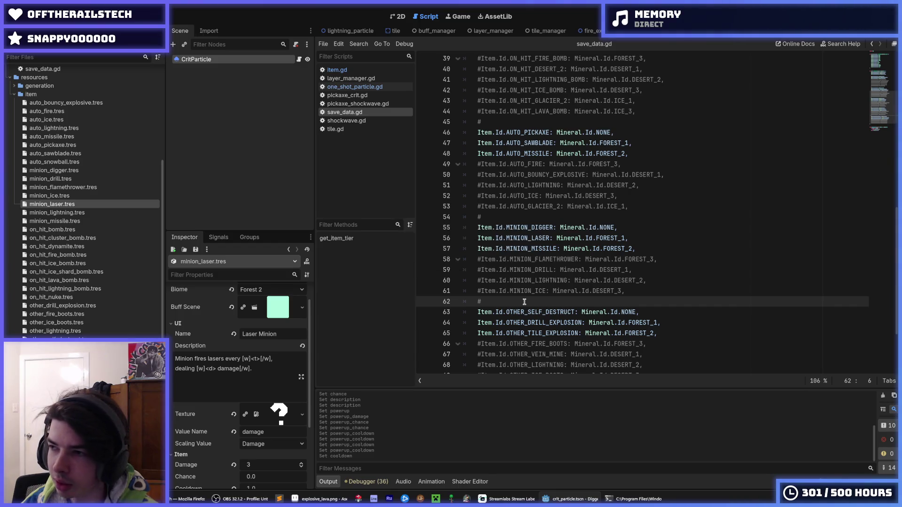
pyautogui.hotkey('ctrl', 's')
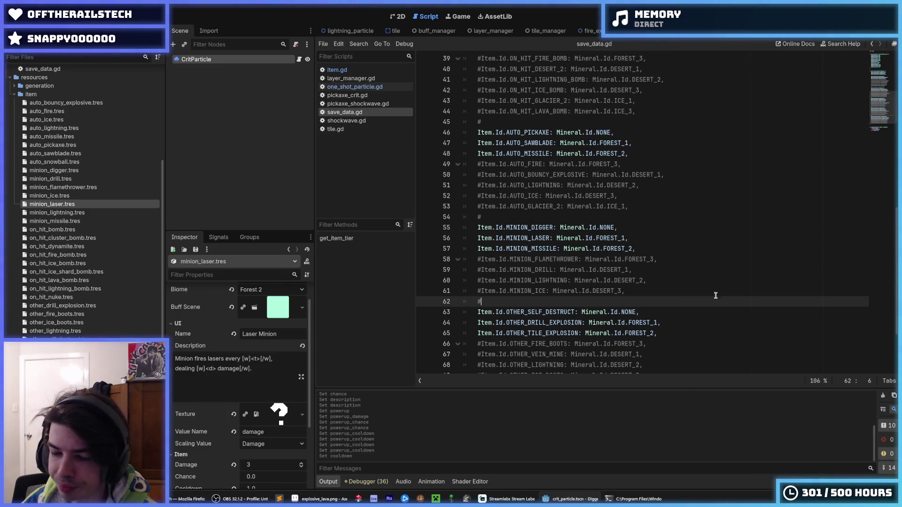
pyautogui.click(682, 249)
pyautogui.press('Down')
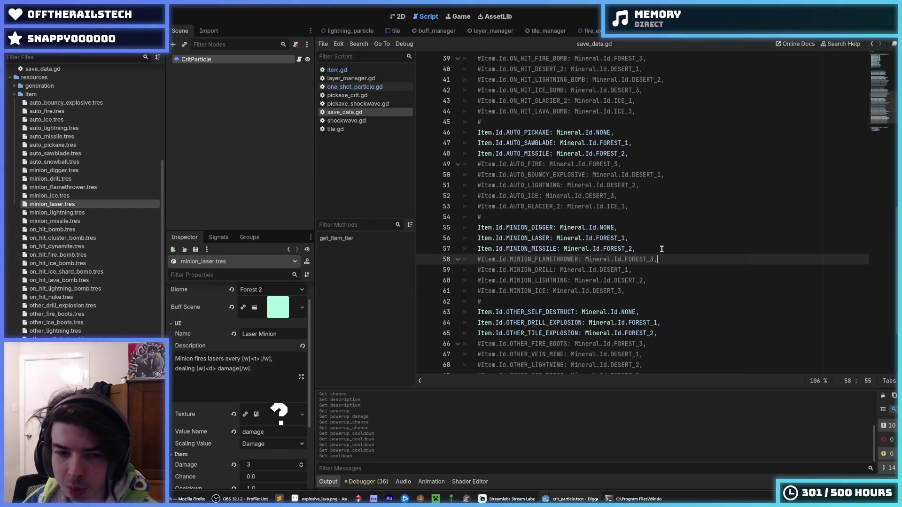
pyautogui.hotkey('ctrl', 's')
# Step: Set the laser minion's Cooldown to 0.5, save, and launch the game
pyautogui.click(255, 375)
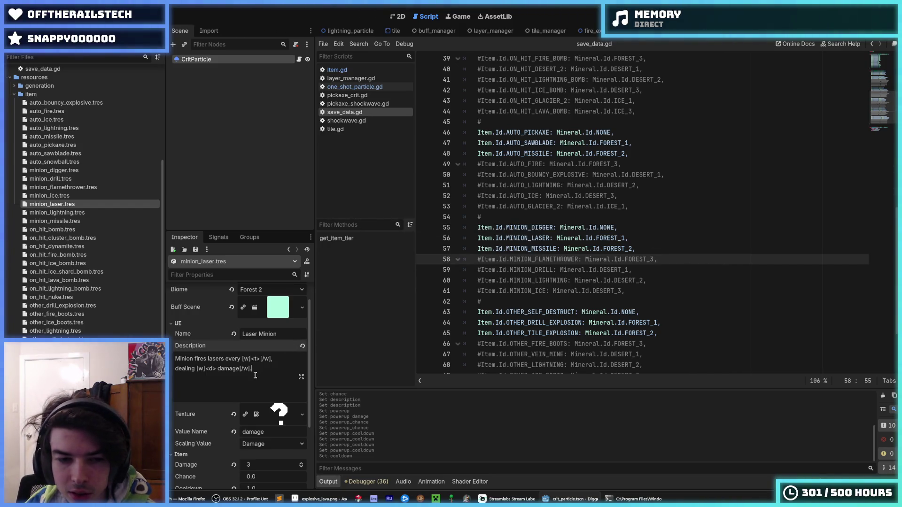
pyautogui.scroll(-2, 214, 371)
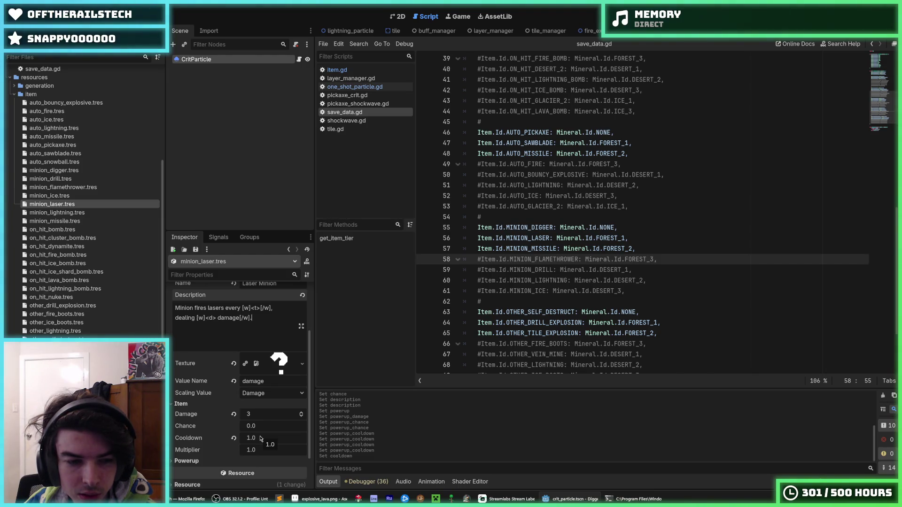
pyautogui.click(260, 438)
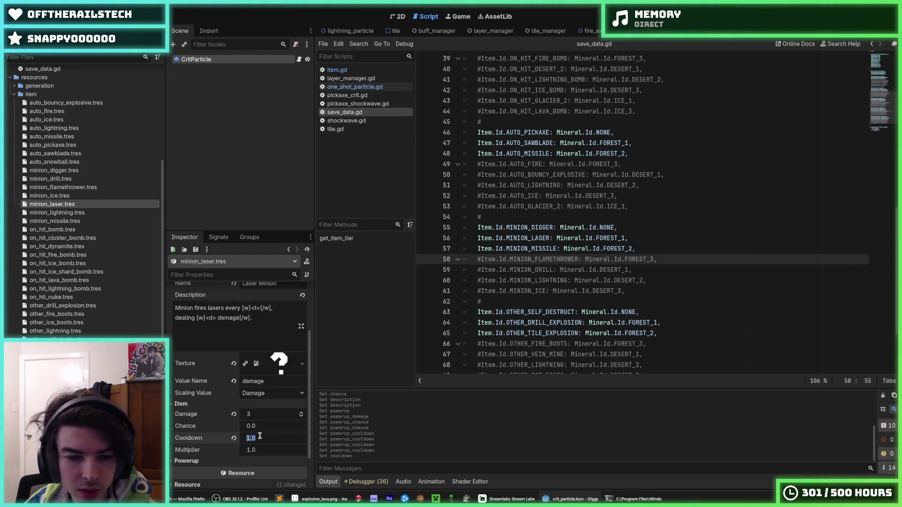
pyautogui.write('0.5')
pyautogui.press('Return')
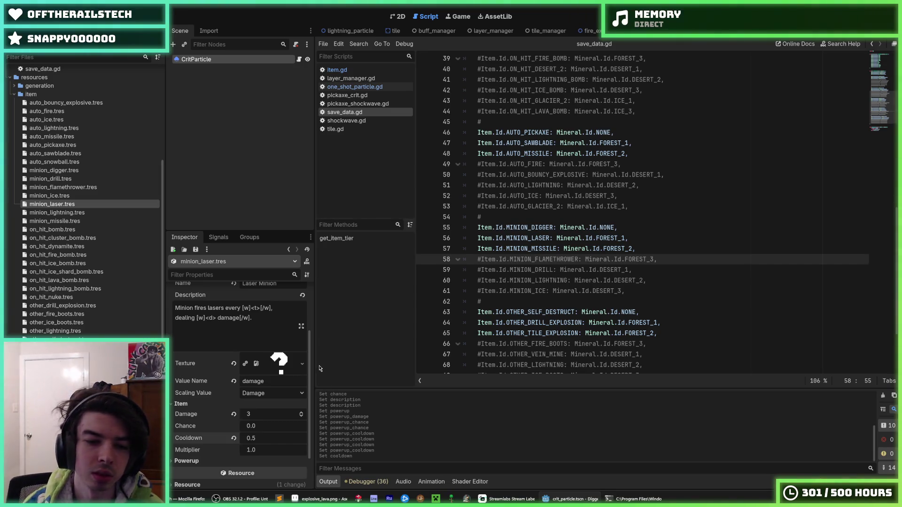
pyautogui.hotkey('ctrl', 's')
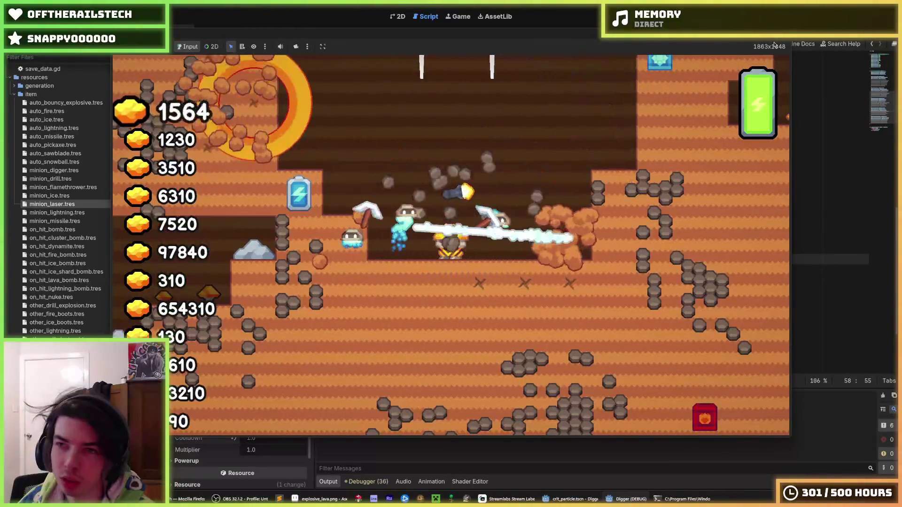
# Step: Stop the game and comment out the OTHER and minion tier entries in save_data.gd
pyautogui.press('F8')
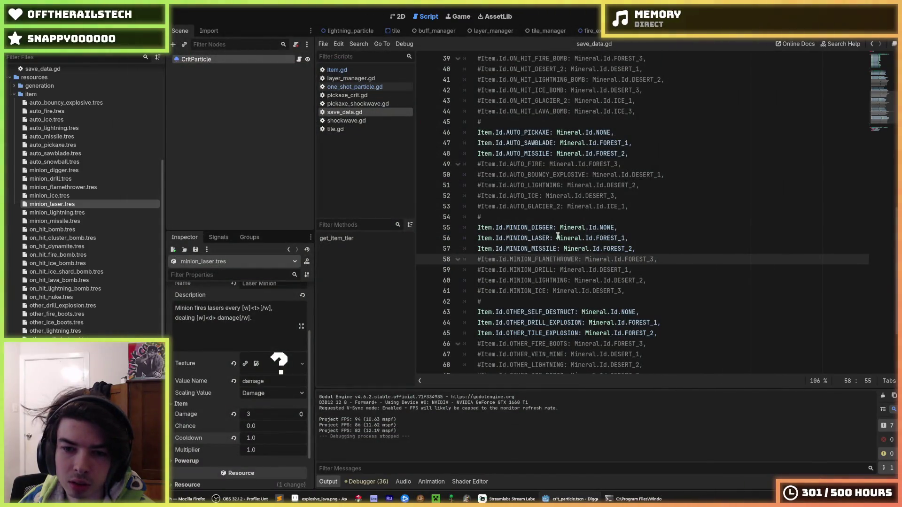
pyautogui.scroll(-3, 557, 236)
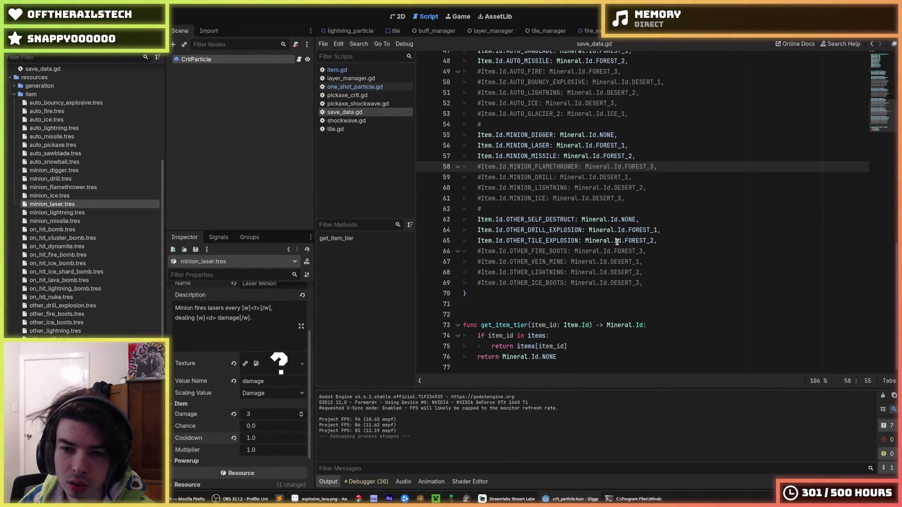
pyautogui.moveTo(616, 241); pyautogui.dragTo(559, 220)
pyautogui.hotkey('ctrl', 'k')
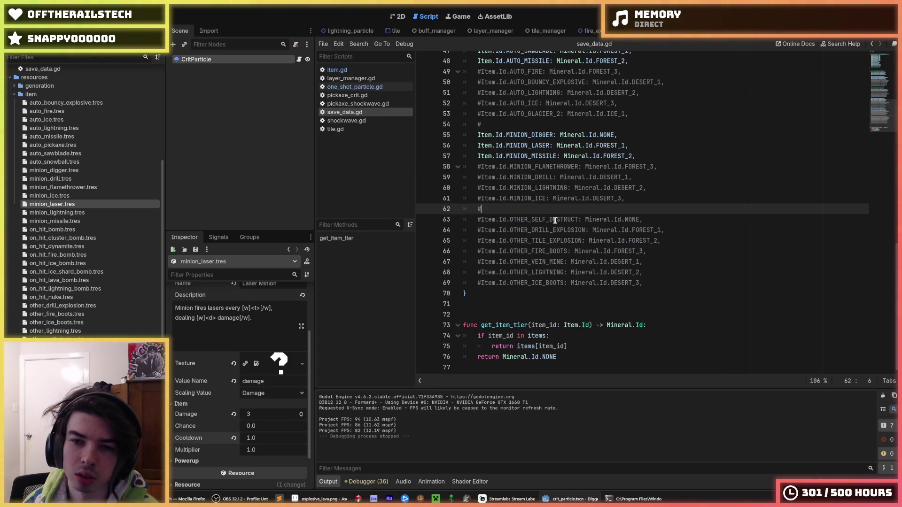
pyautogui.press('Up')
pyautogui.press('Up')
pyautogui.press('Up')
pyautogui.hotkey('shift', 'Up')
pyautogui.hotkey('shift', 'Up')
pyautogui.hotkey('ctrl', 'k')
# Step: Comment out the pickaxe tier entries, map STARTING_PICKAXE to VOLCANO_1, and test-run the game
pyautogui.scroll(3, 554, 220)
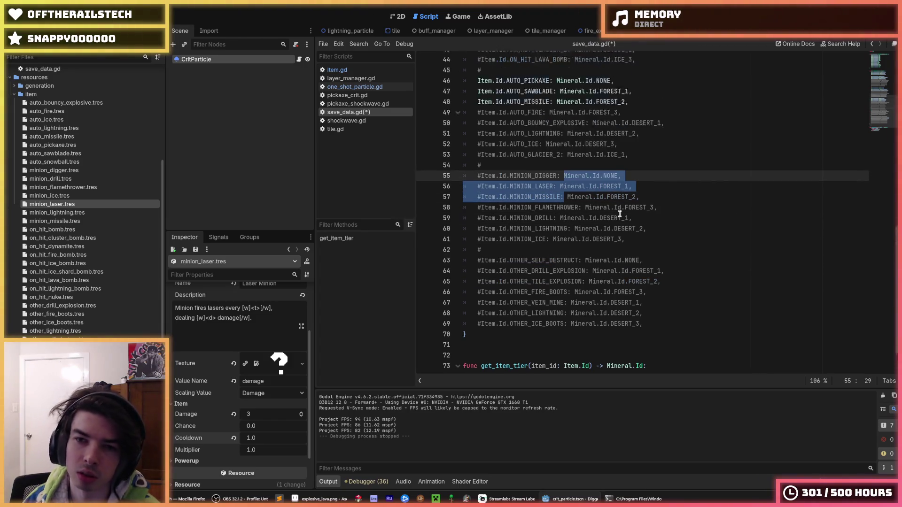
pyautogui.moveTo(554, 157); pyautogui.dragTo(519, 135)
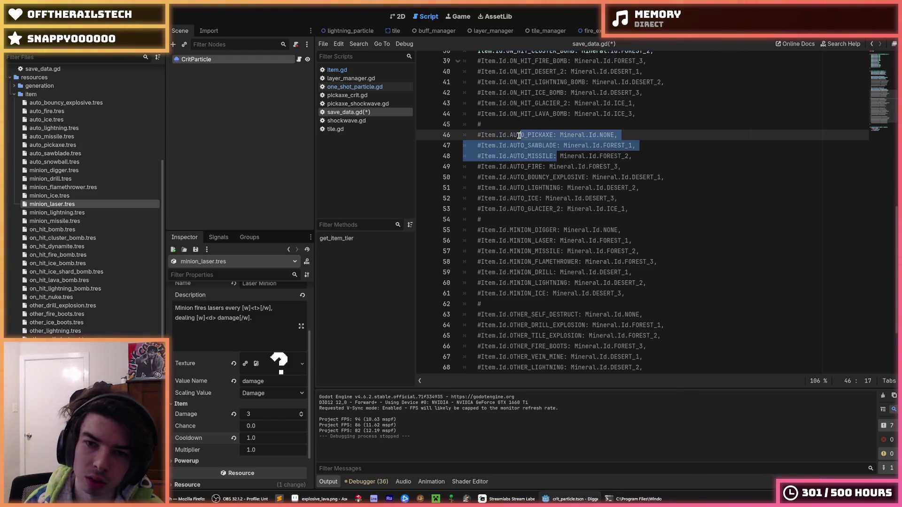
pyautogui.scroll(6, 519, 136)
pyautogui.moveTo(527, 241); pyautogui.dragTo(511, 220)
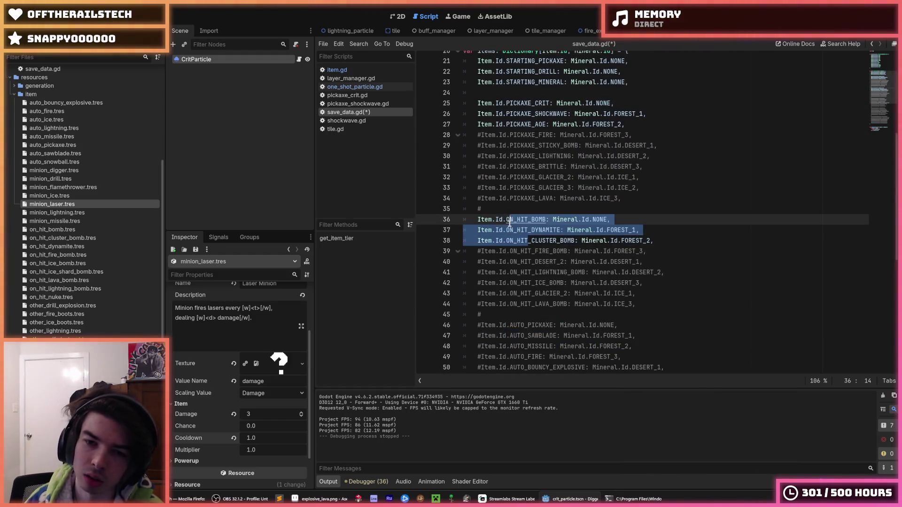
pyautogui.scroll(2, 509, 224)
pyautogui.moveTo(539, 188); pyautogui.dragTo(532, 166)
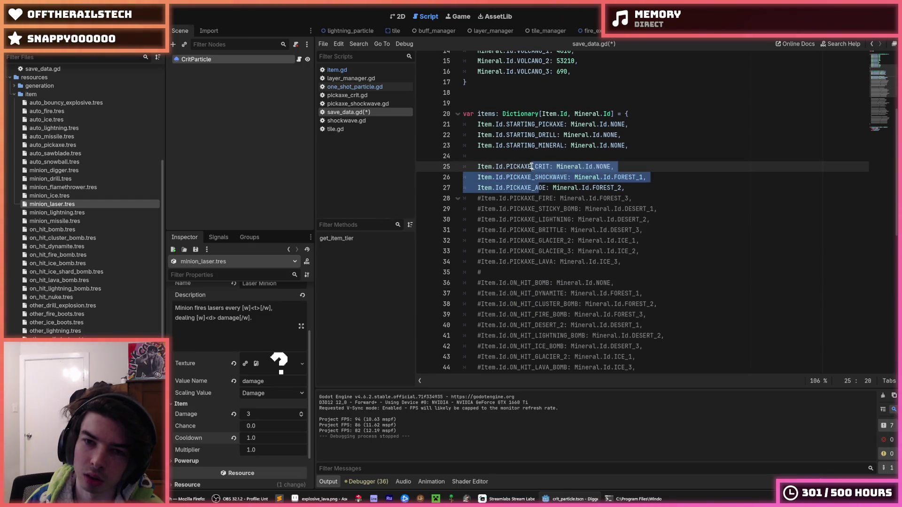
pyautogui.click(632, 124)
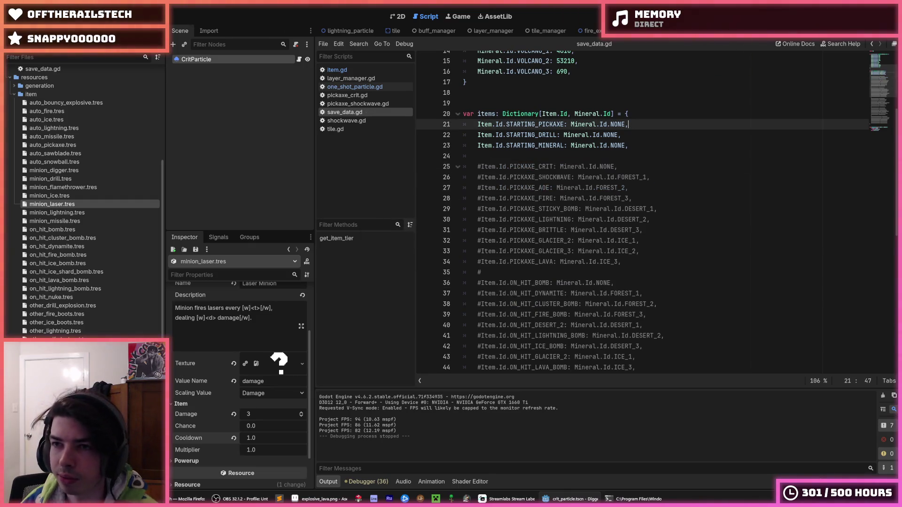
pyautogui.press('F5')
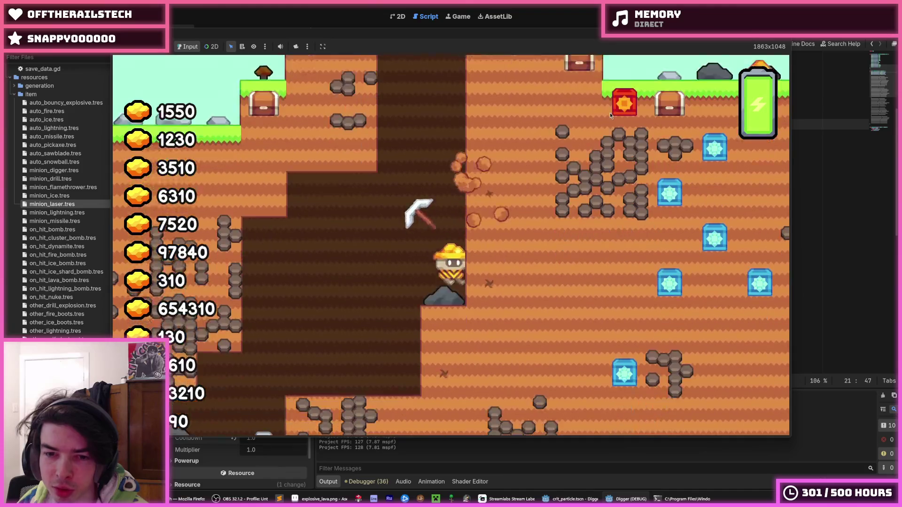
pyautogui.press('F8')
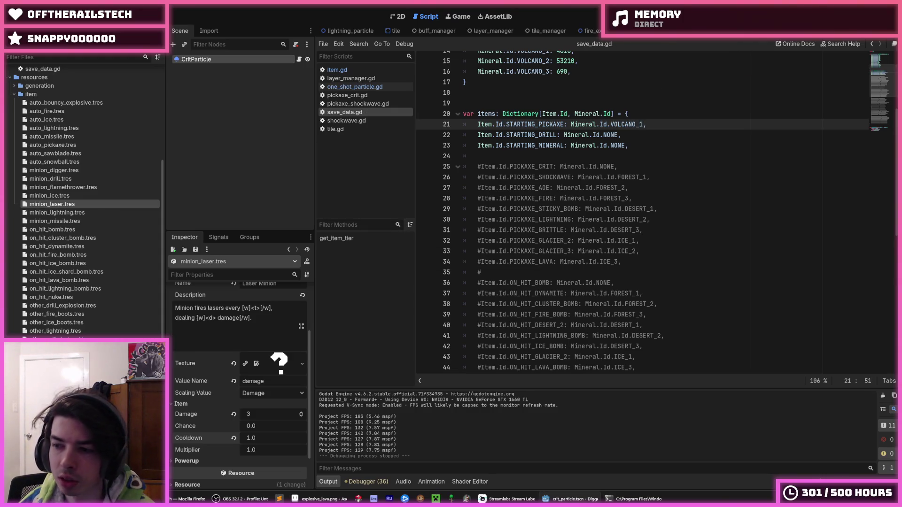
pyautogui.press('F5')
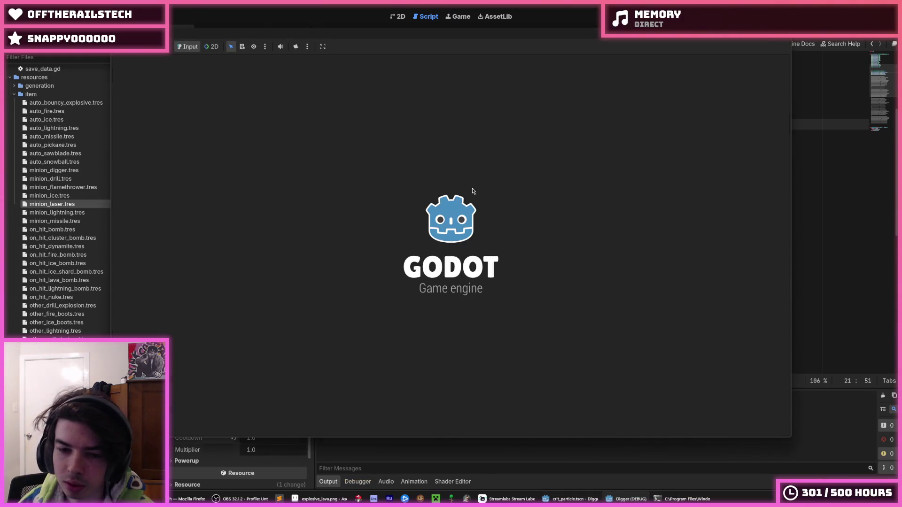
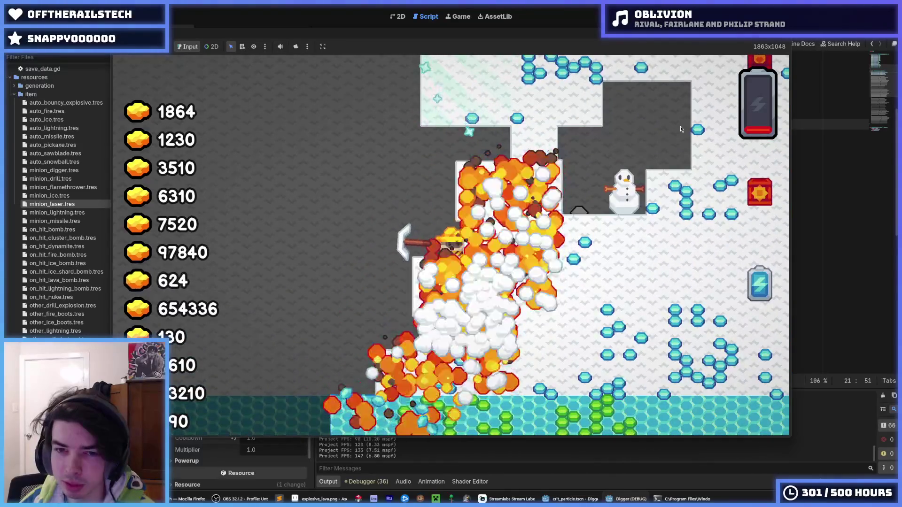
# Step: Stop the game and uncomment the pickaxe item tier entries in save_data.gd
pyautogui.press('F8')
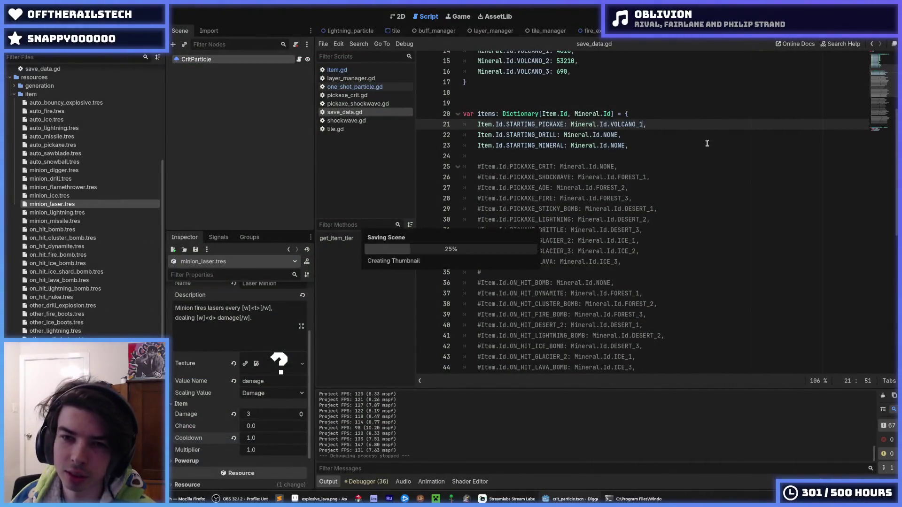
pyautogui.moveTo(589, 188)
pyautogui.mouseDown()
pyautogui.moveTo(513, 166)
pyautogui.moveTo(546, 189)
pyautogui.moveTo(561, 236)
pyautogui.moveTo(549, 251)
pyautogui.mouseUp()
pyautogui.click(514, 166)
pyautogui.scroll(-2, 546, 190)
pyautogui.hotkey('ctrl', 'k')
pyautogui.scroll(-3, 577, 267)
pyautogui.scroll(-5, 549, 251)
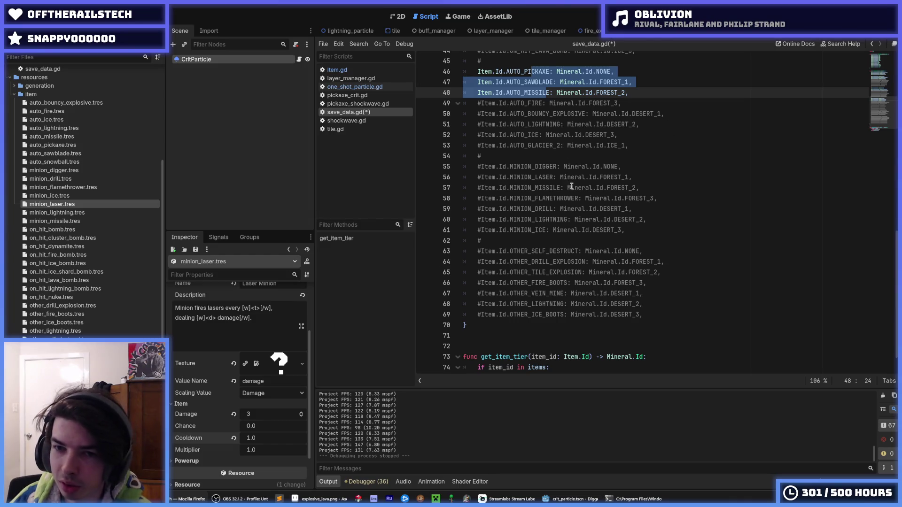
# Step: Uncomment the minion, self-destruct, drill and tile explosion entries, then save and run the game
pyautogui.moveTo(571, 187); pyautogui.dragTo(523, 167)
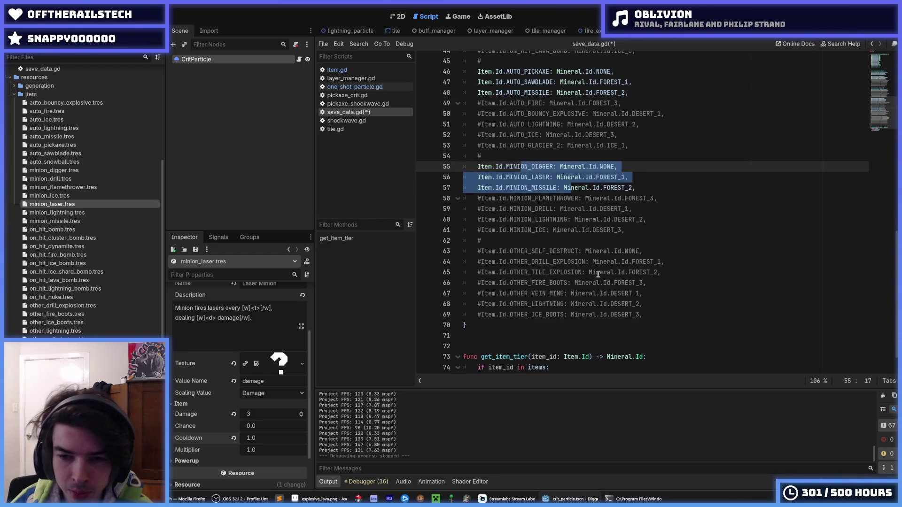
pyautogui.moveTo(595, 272); pyautogui.dragTo(545, 252)
pyautogui.hotkey('ctrl', 'k')
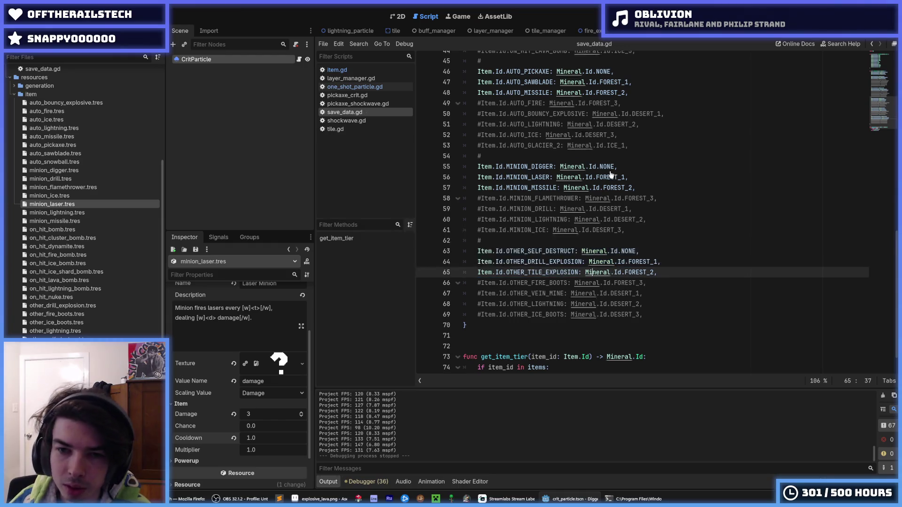
pyautogui.press('F5')
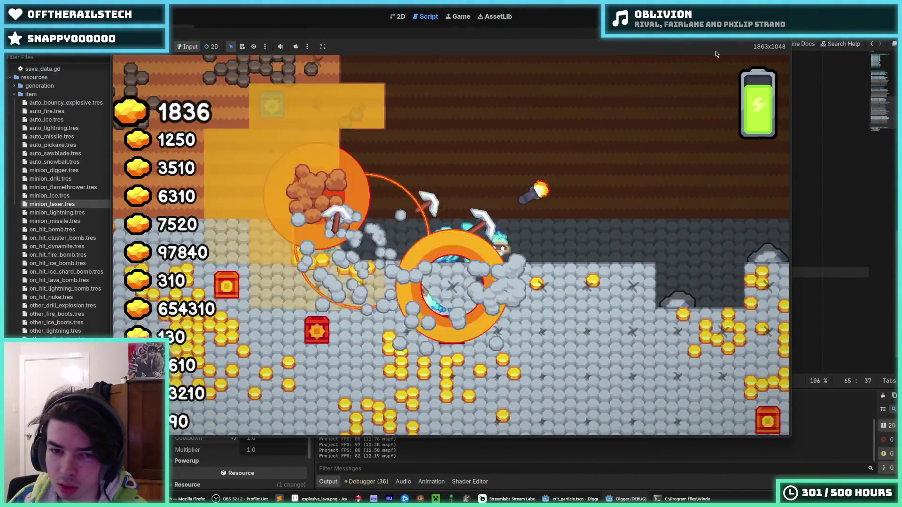
# Step: Stop the test game and put the caret on the self-destruct entry in save_data.gd
pyautogui.press('F8')
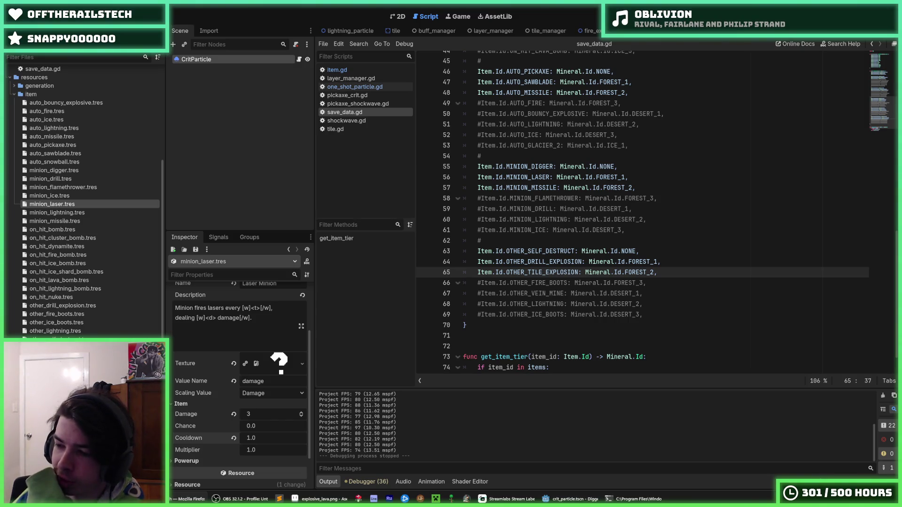
pyautogui.click(625, 250)
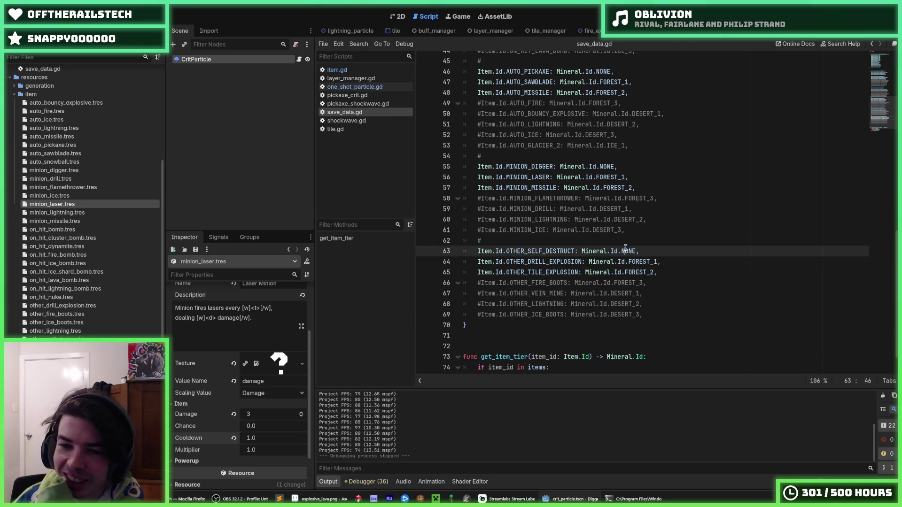
pyautogui.click(70, 212)
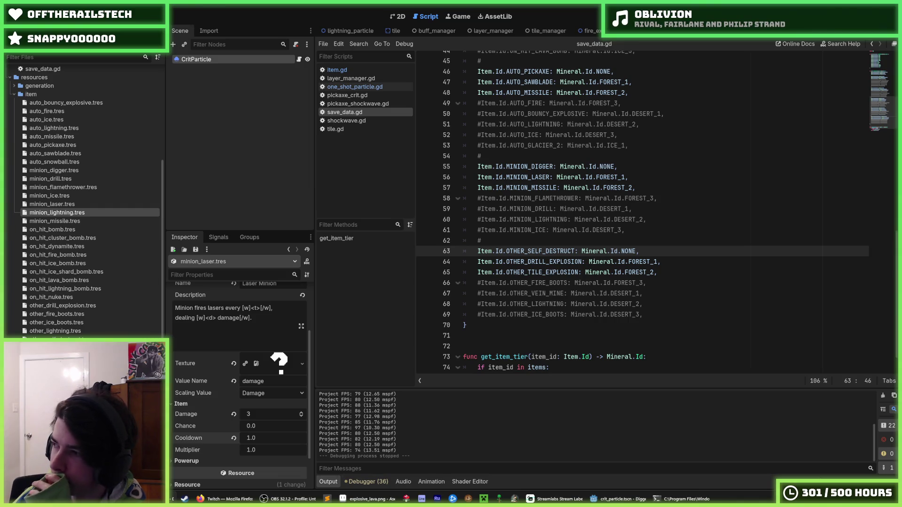
pyautogui.click(565, 293)
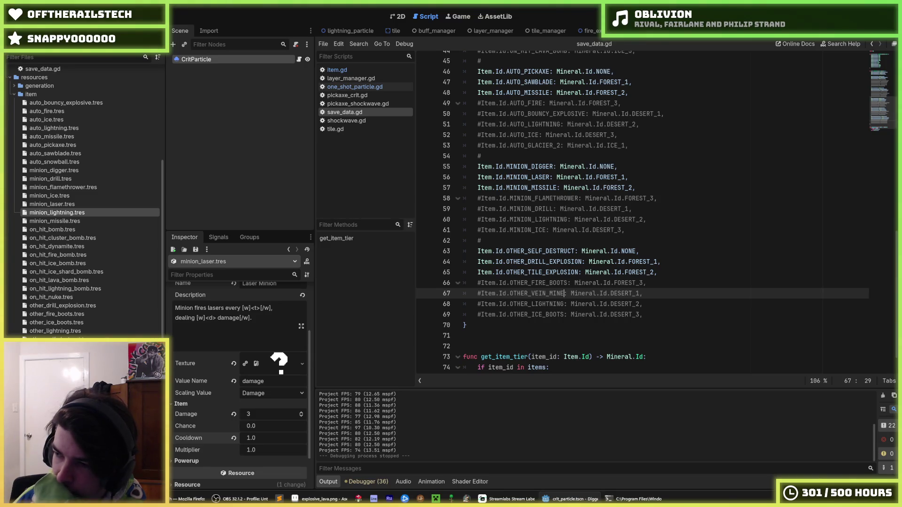
pyautogui.click(635, 199)
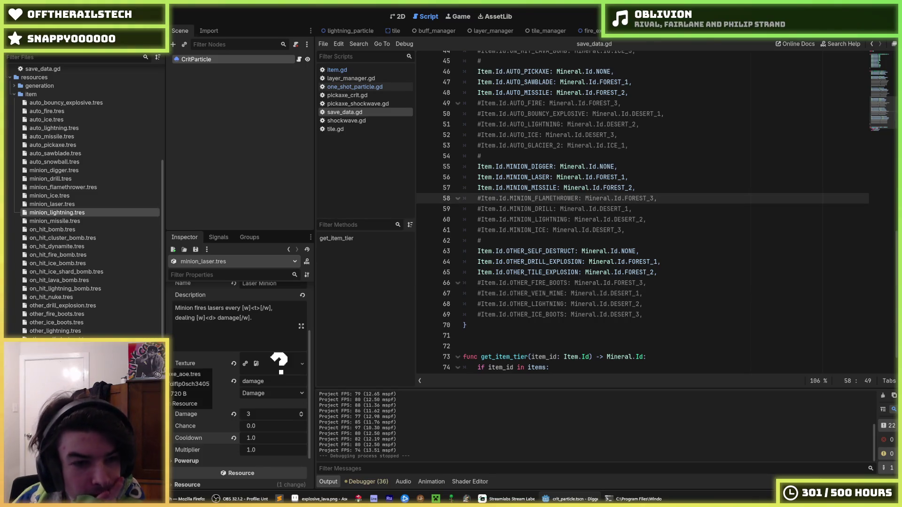
# Step: Check the bomb resources and set on_hit_dynamite.tres Chance to 0.2
pyautogui.click(63, 230)
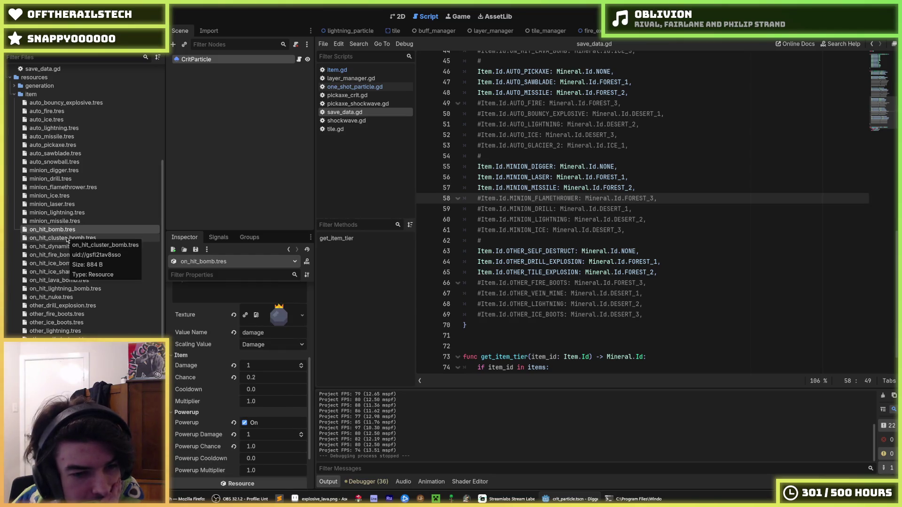
pyautogui.click(67, 239)
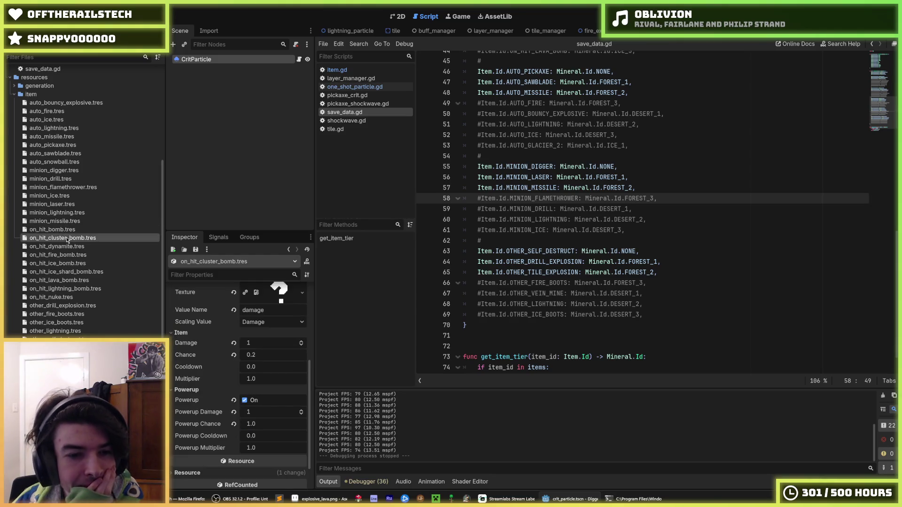
pyautogui.click(77, 248)
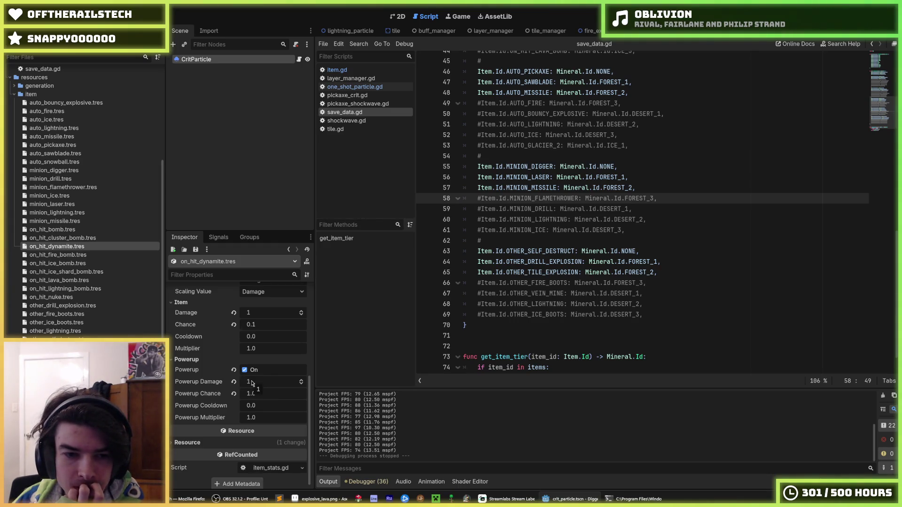
pyautogui.click(267, 326)
pyautogui.write('0.2')
pyautogui.press('Return')
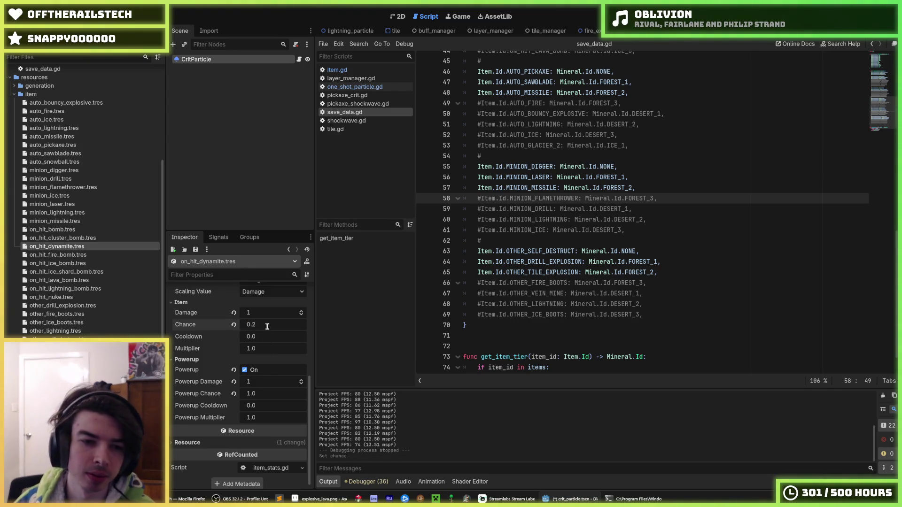
# Step: Compare the dynamite with the bomb and cluster bomb resources, then view other_drill_explosion.tres
pyautogui.scroll(2, 218, 336)
pyautogui.scroll(2, 218, 337)
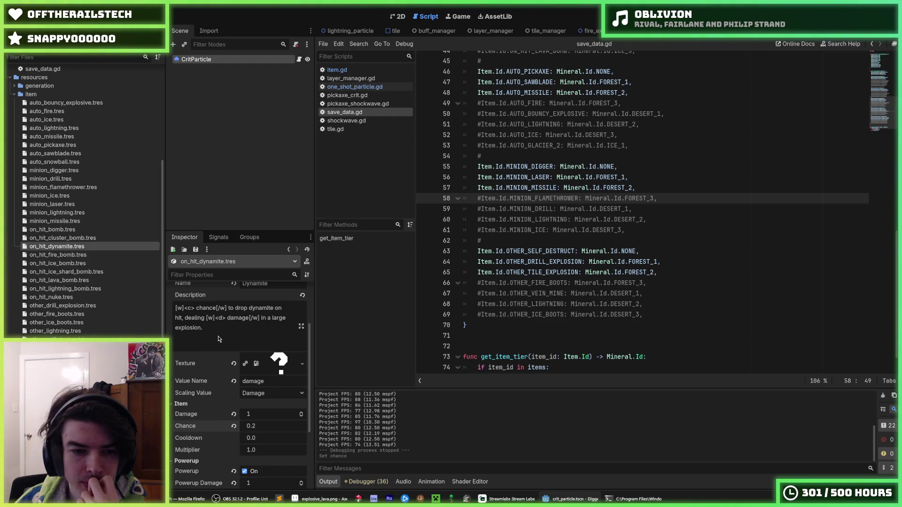
pyautogui.scroll(-3, 217, 338)
pyautogui.scroll(-2, 218, 338)
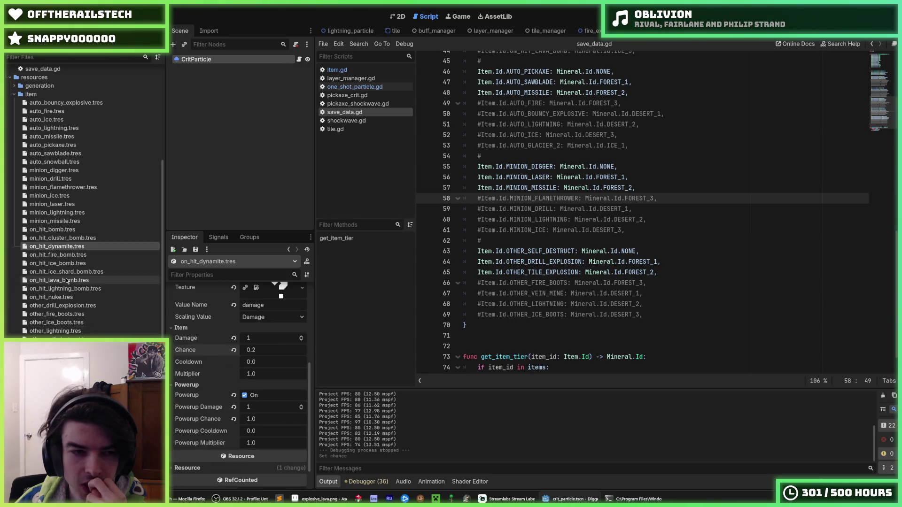
pyautogui.click(69, 239)
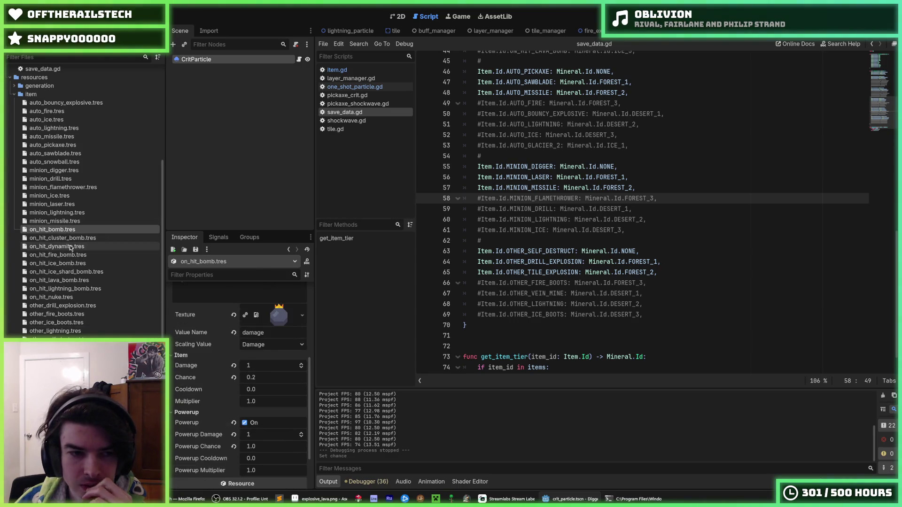
pyautogui.click(71, 247)
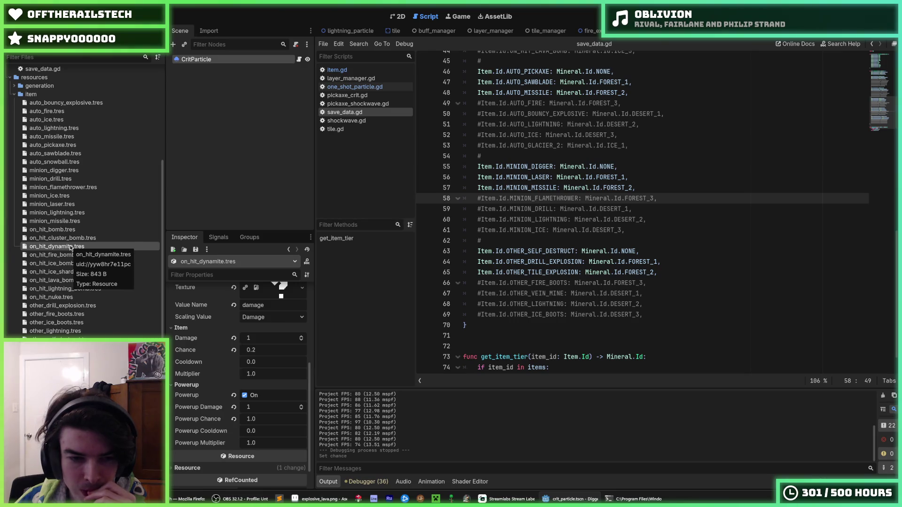
pyautogui.click(70, 238)
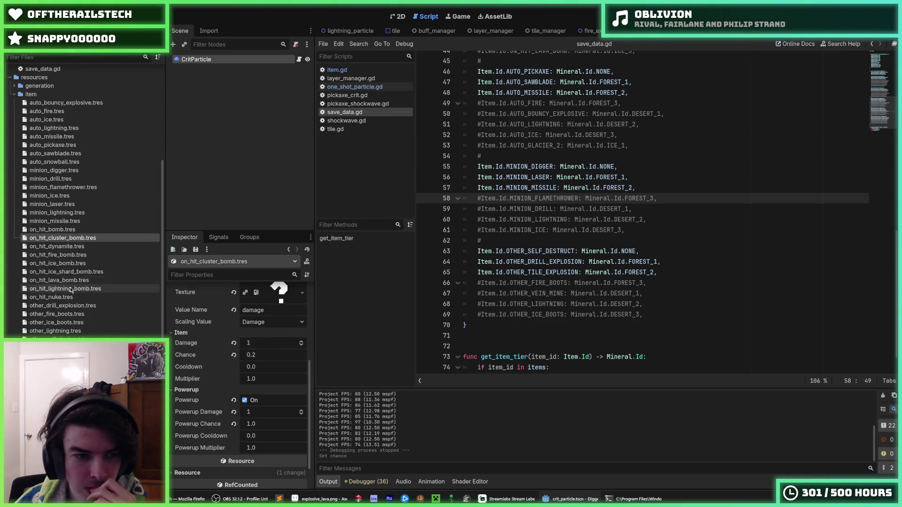
pyautogui.scroll(-3, 71, 290)
pyautogui.click(67, 253)
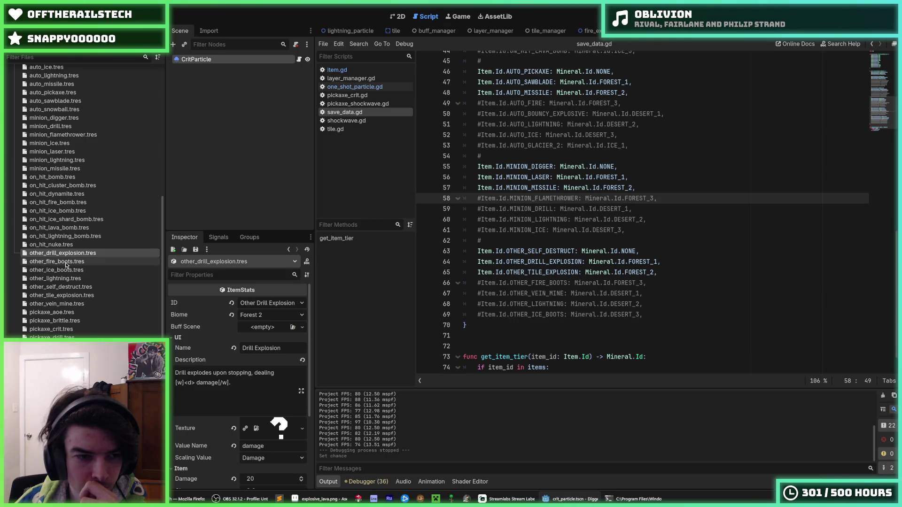
# Step: Raise other_drill_explosion.tres Damage from 20 to 30
pyautogui.scroll(-2, 175, 343)
pyautogui.scroll(-1, 175, 343)
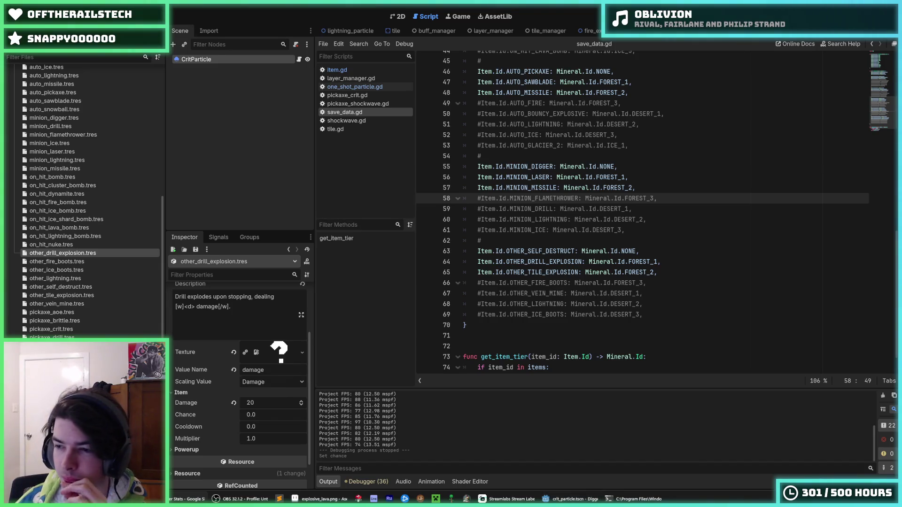
pyautogui.click(272, 403)
pyautogui.write('0')
pyautogui.press('Return')
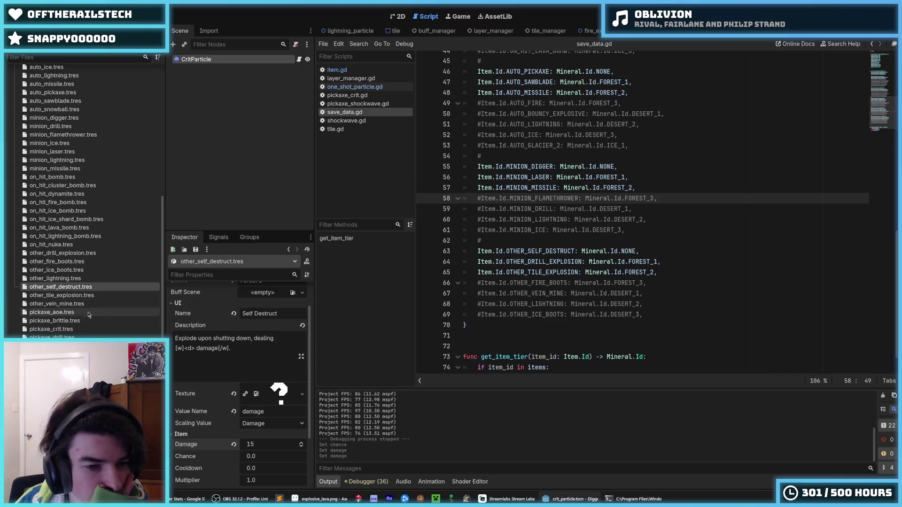
# Step: Look over other_tile_explosion.tres and then pickaxe_aoe.tres in the Inspector
pyautogui.click(37, 296)
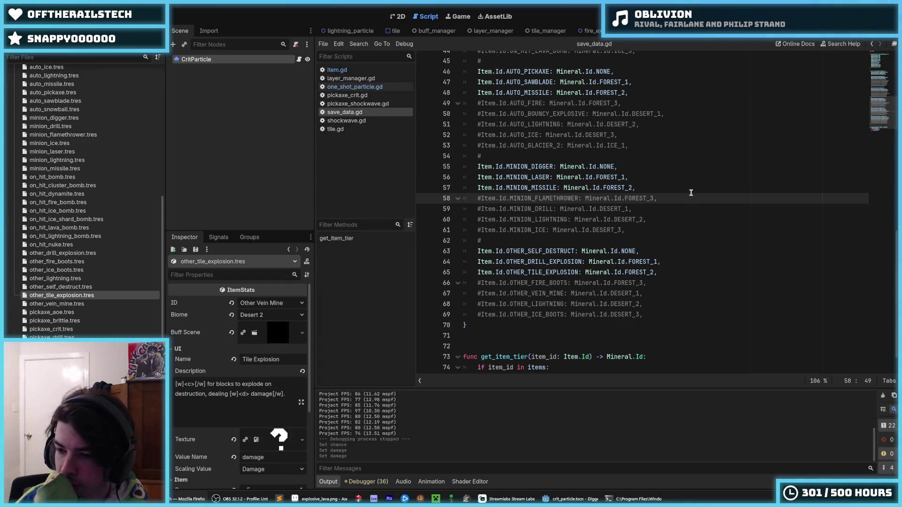
pyautogui.click(691, 193)
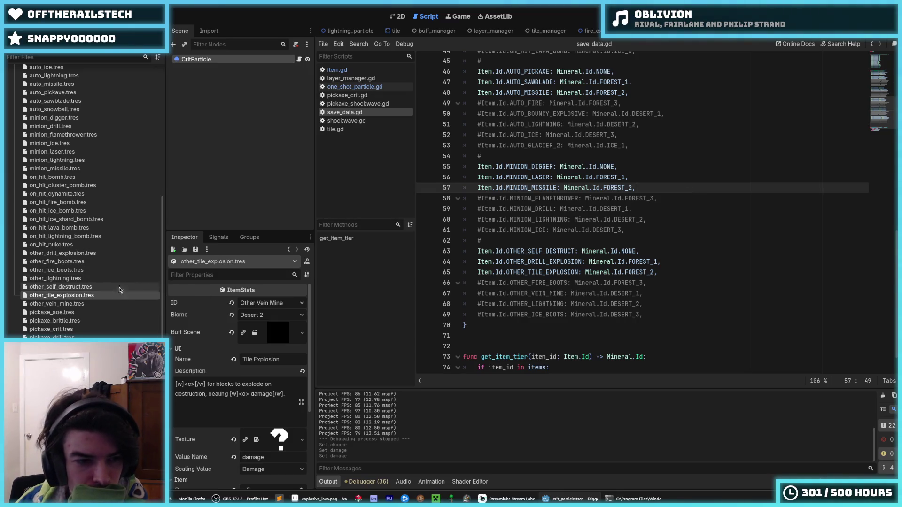
pyautogui.click(89, 313)
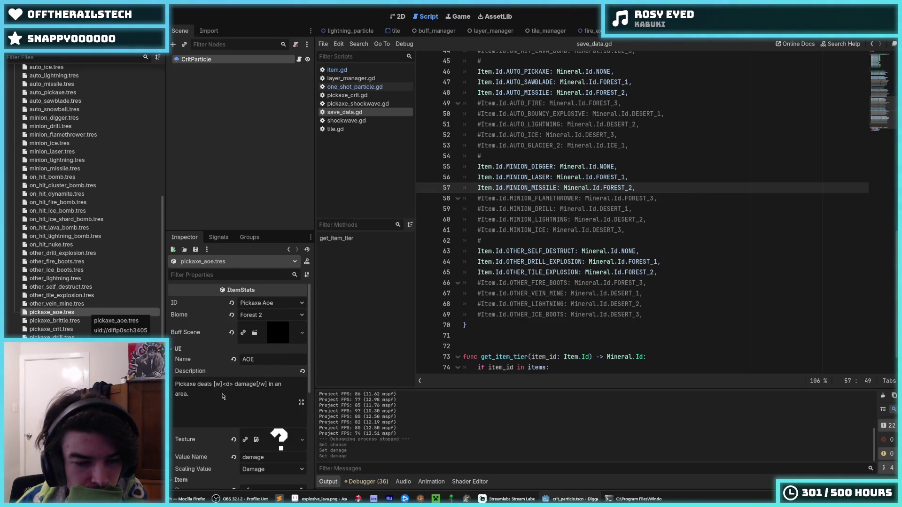
# Step: Look through the auto_fire and auto_ice item resources
pyautogui.scroll(-5, 222, 381)
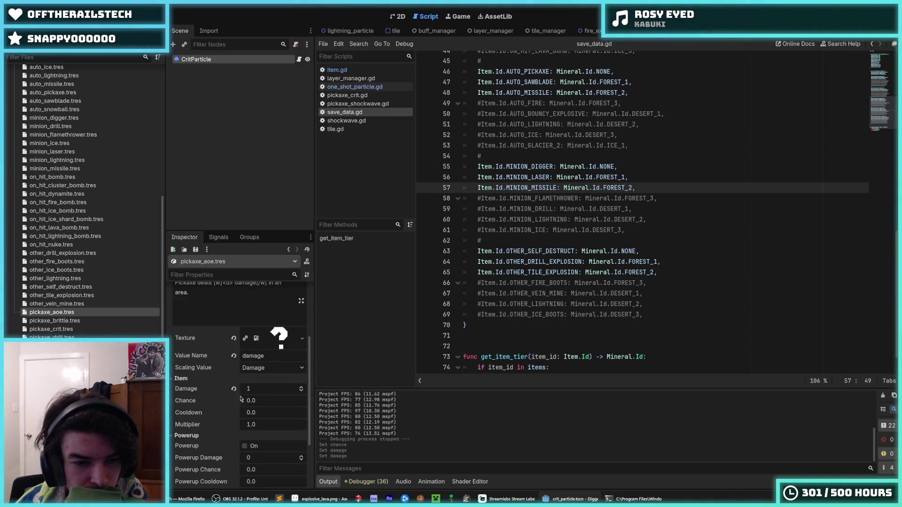
pyautogui.scroll(-1, 241, 399)
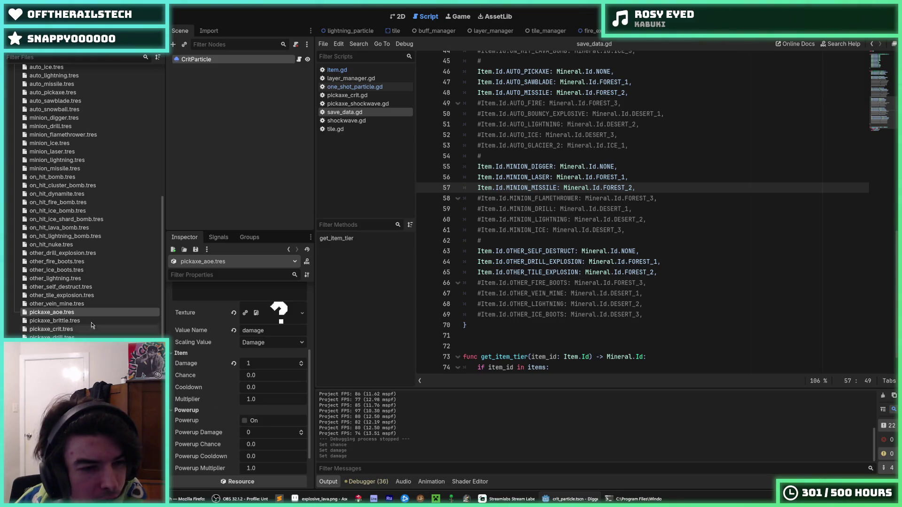
pyautogui.scroll(5, 75, 314)
pyautogui.scroll(1, 75, 314)
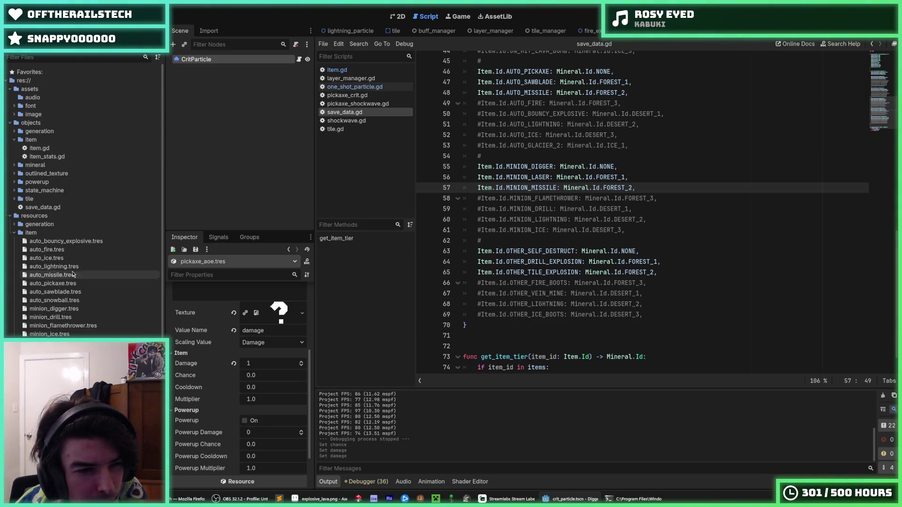
pyautogui.click(47, 250)
pyautogui.click(68, 262)
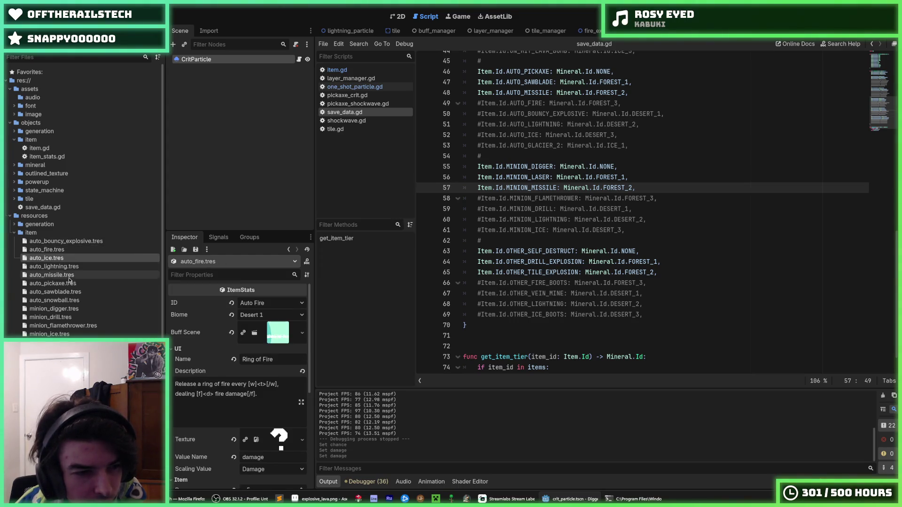
pyautogui.scroll(-5, 72, 324)
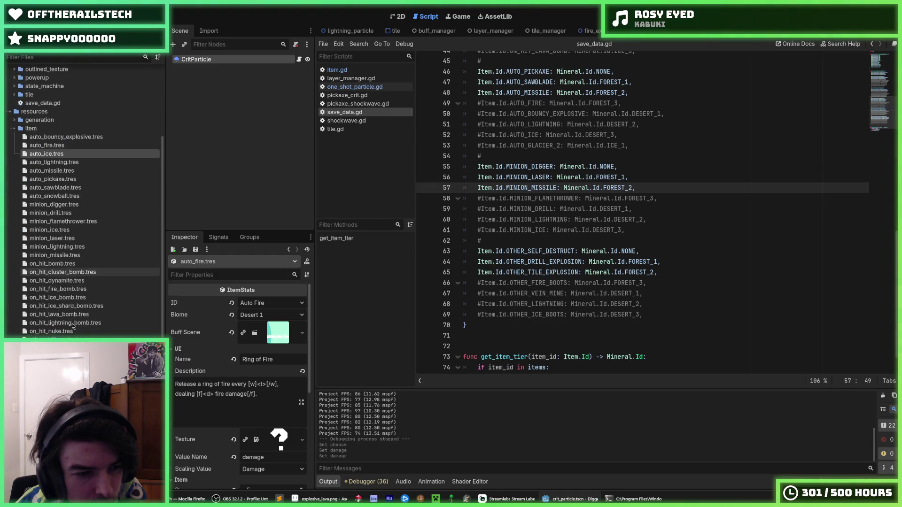
pyautogui.scroll(5, 73, 325)
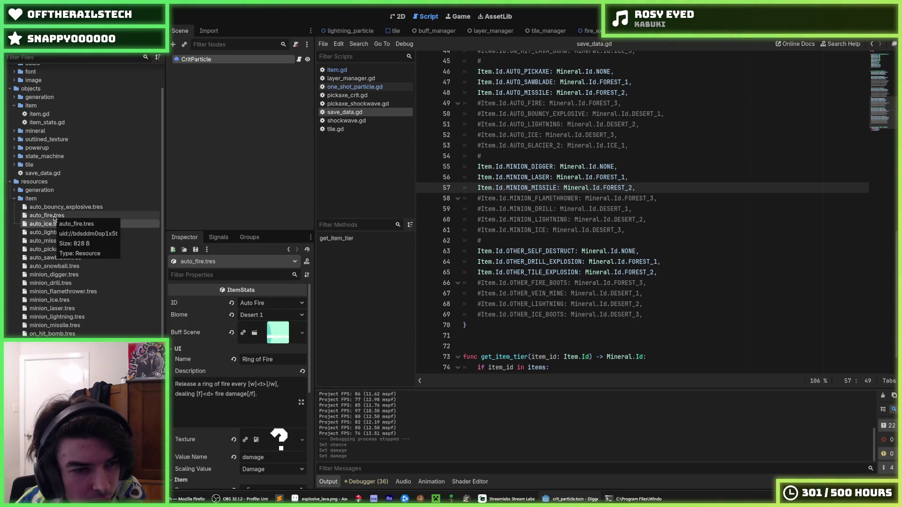
pyautogui.click(55, 224)
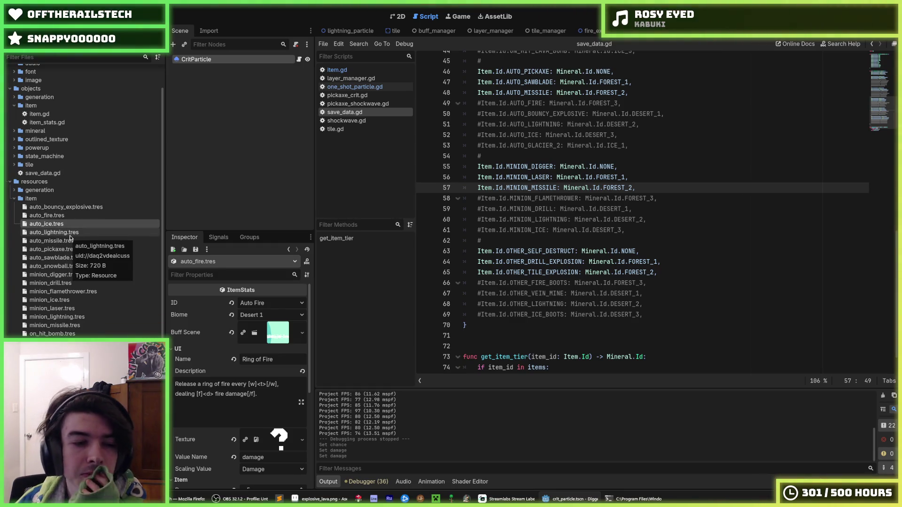
pyautogui.scroll(-5, 69, 320)
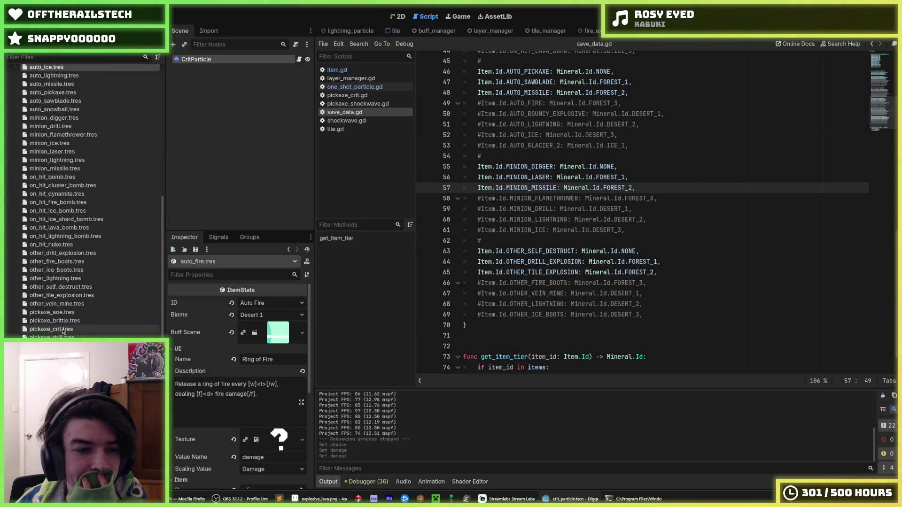
# Step: Enable Powerup on pickaxe_crit.tres with a Powerup Chance of 1.0 and save
pyautogui.click(71, 328)
pyautogui.scroll(-4, 231, 423)
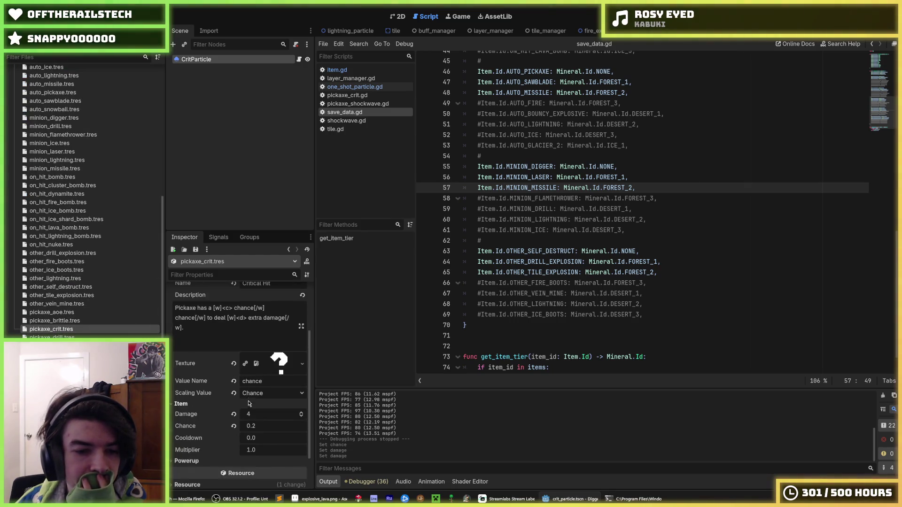
pyautogui.click(206, 415)
pyautogui.click(244, 425)
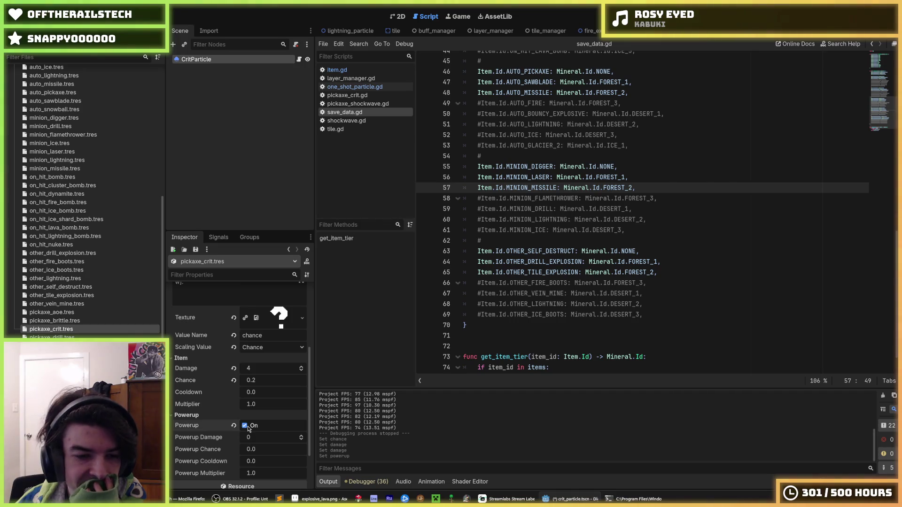
pyautogui.click(253, 449)
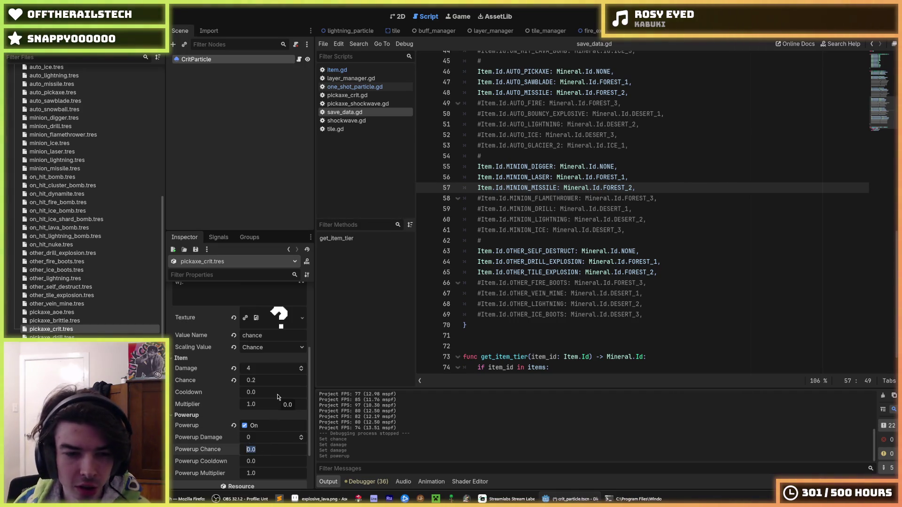
pyautogui.write('1')
pyautogui.press('Return')
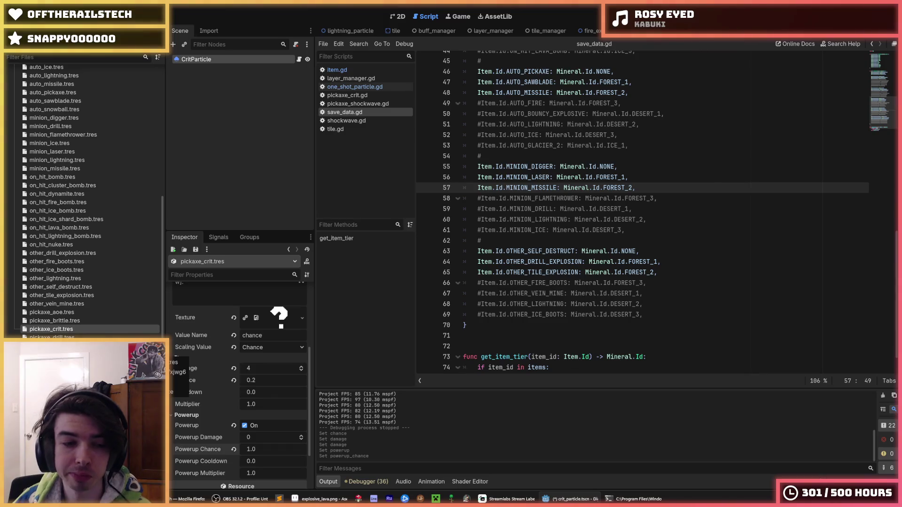
pyautogui.hotkey('ctrl', 's')
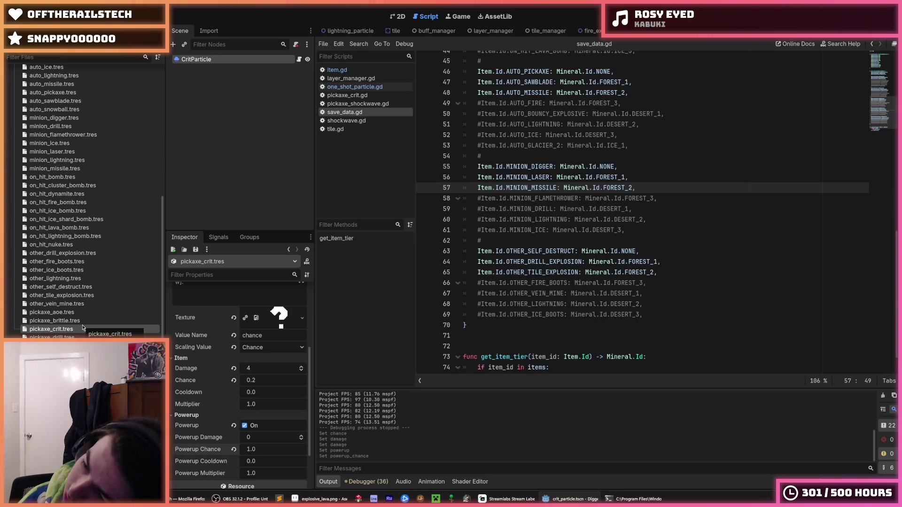
# Step: Review pickaxe_brittle, pickaxe_aoe and pickaxe_crit, then step to starting_drill.tres and save
pyautogui.click(58, 323)
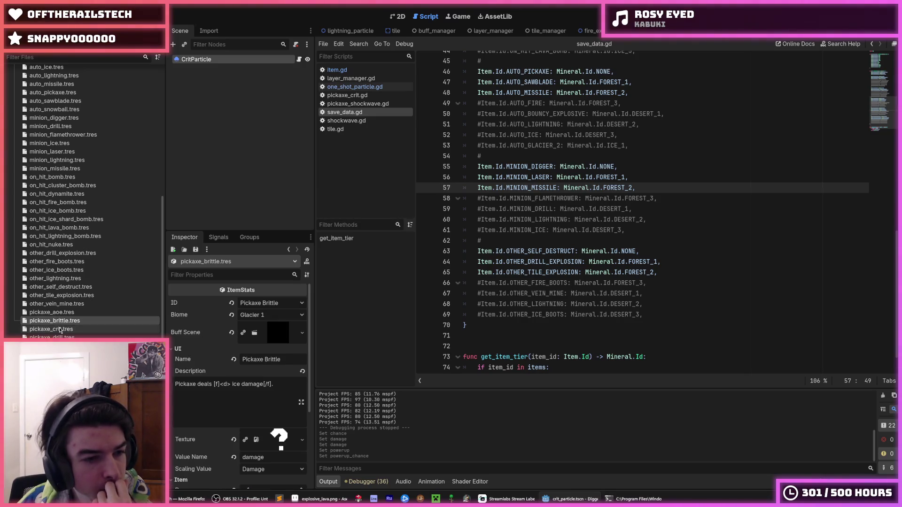
pyautogui.click(59, 324)
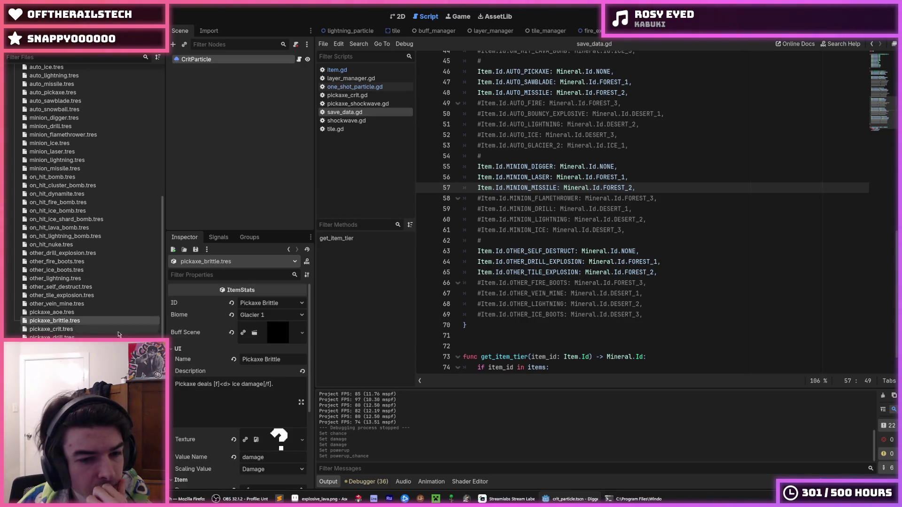
pyautogui.click(52, 312)
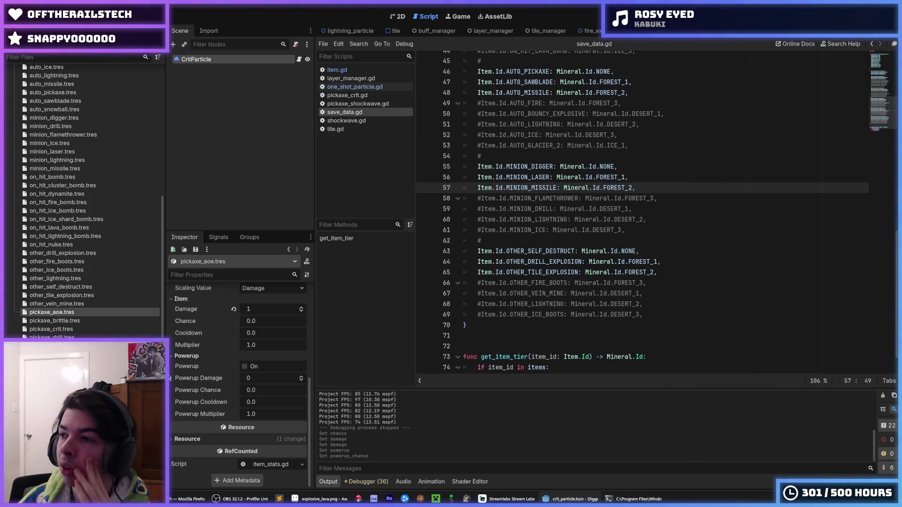
pyautogui.click(75, 321)
pyautogui.click(76, 331)
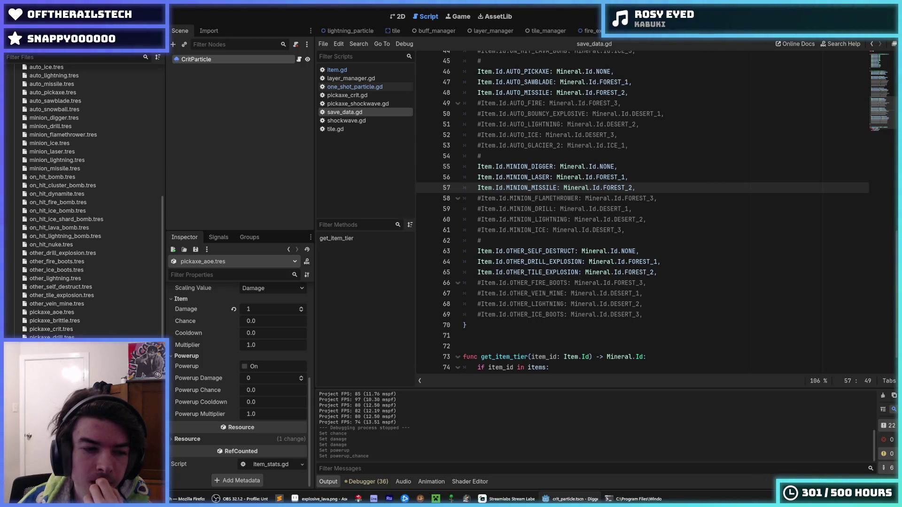
pyautogui.scroll(-3, 174, 405)
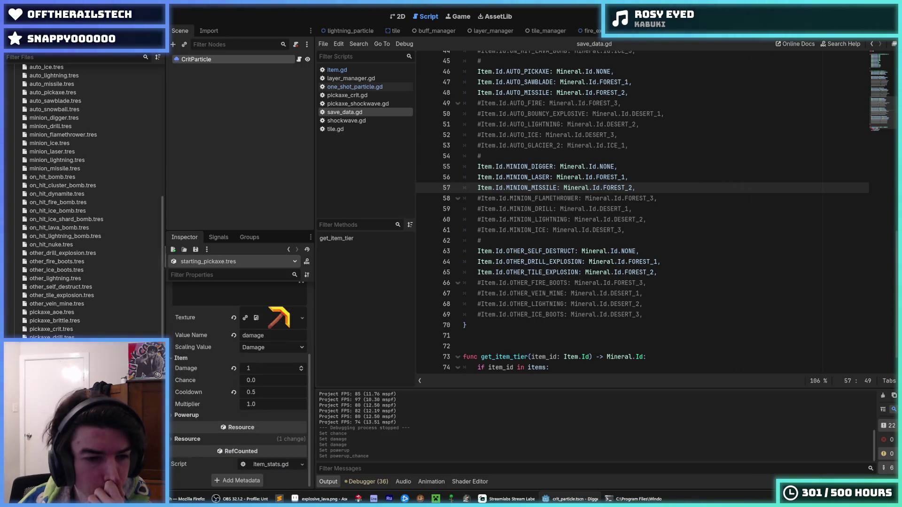
pyautogui.press('Up')
pyautogui.scroll(-3, 181, 387)
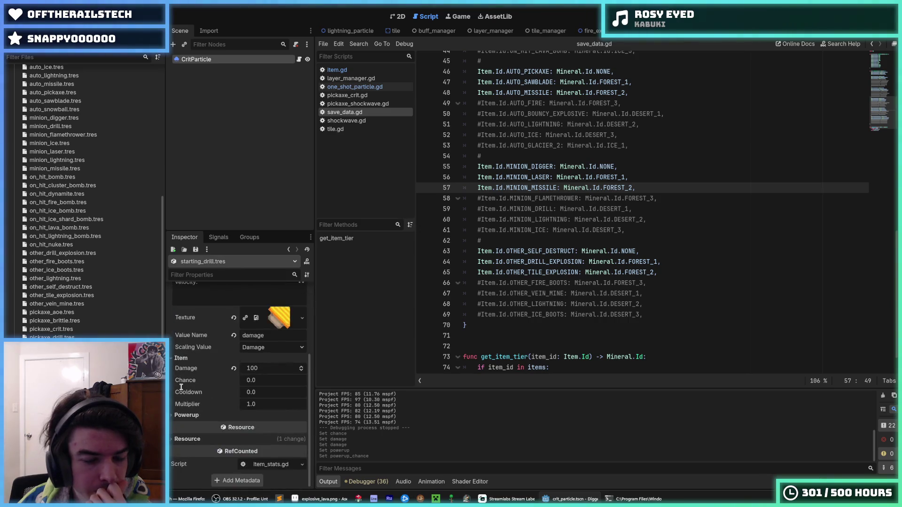
pyautogui.press('Down')
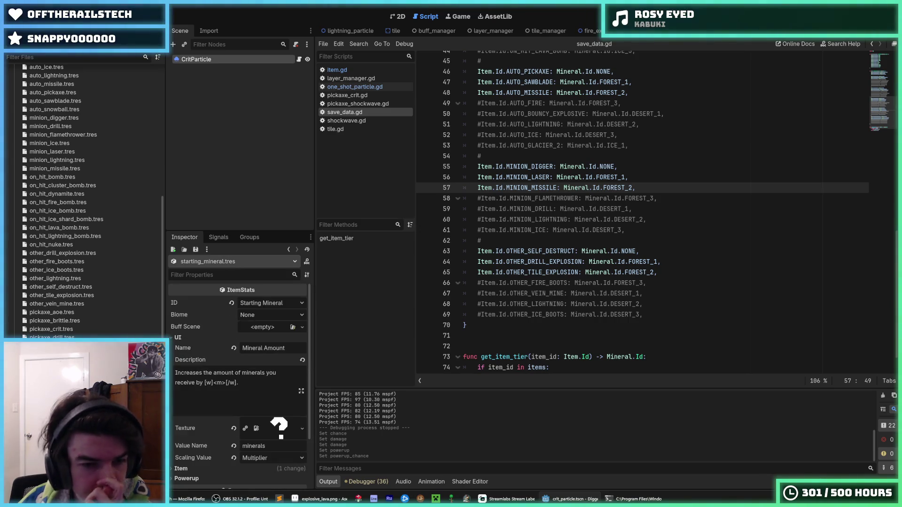
pyautogui.press('Up')
pyautogui.hotkey('ctrl', 's')
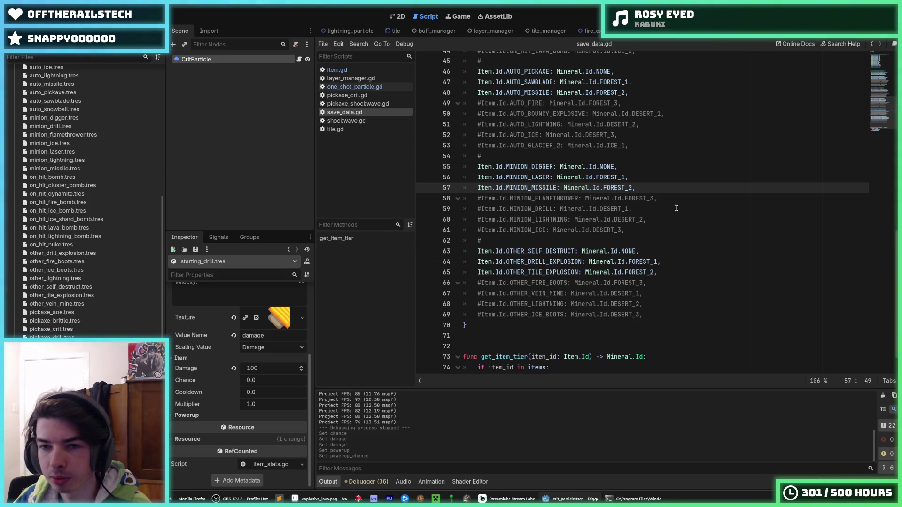
pyautogui.click(674, 209)
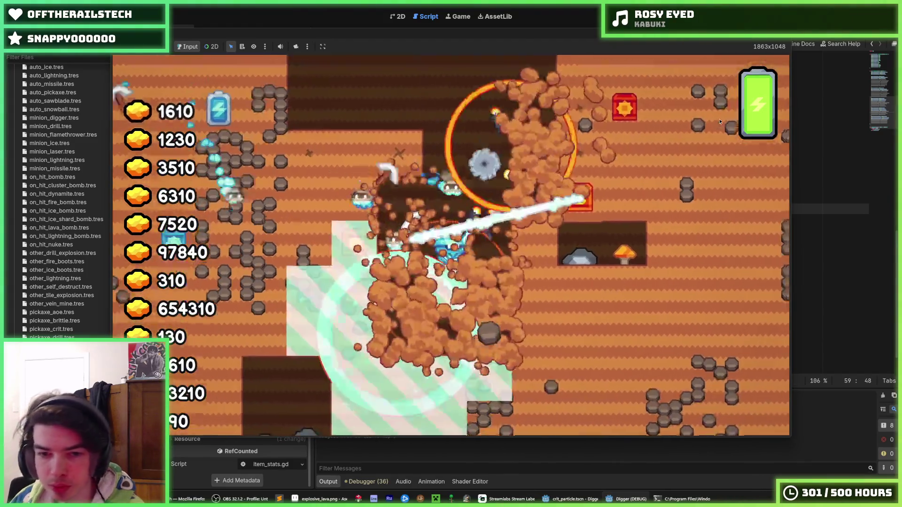
pyautogui.press('F8')
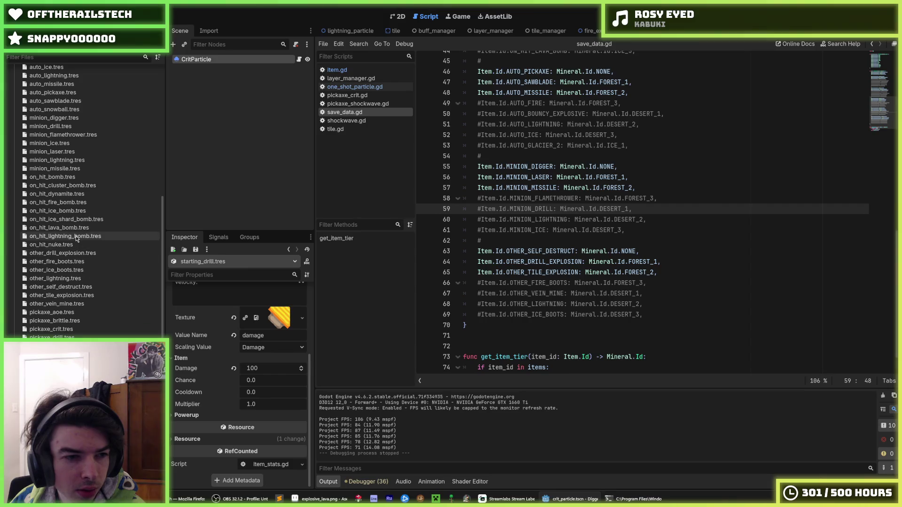
# Step: Change minion_missile.tres Cooldown from 0.5 to 3.0, keeping Damage at 4, and save
pyautogui.scroll(3, 70, 235)
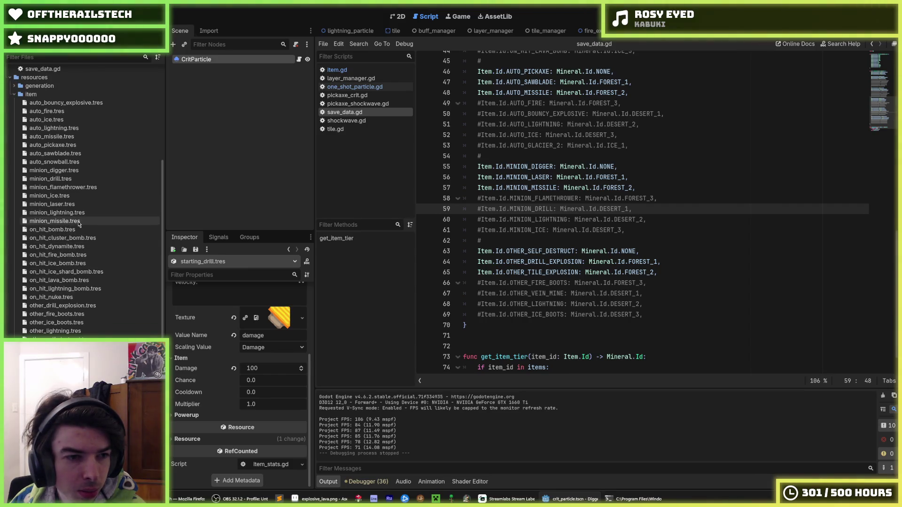
pyautogui.click(79, 221)
pyautogui.scroll(-5, 209, 372)
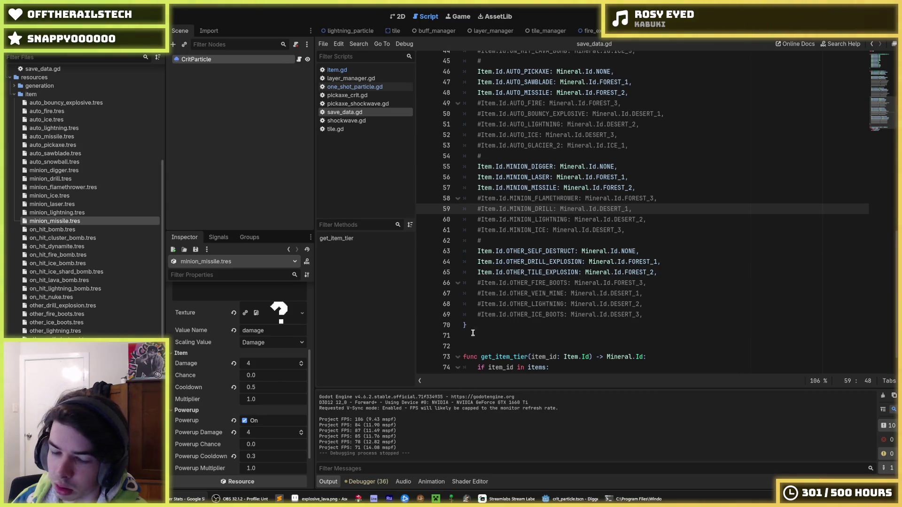
pyautogui.click(270, 364)
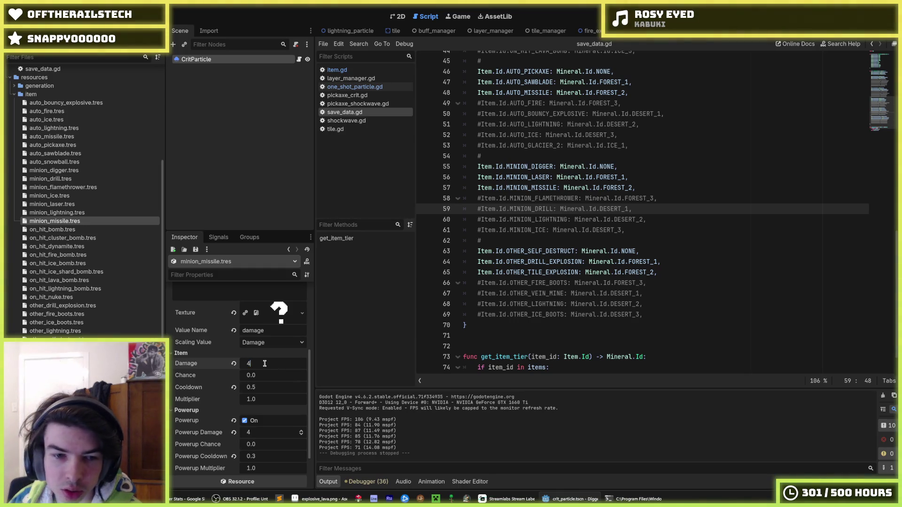
pyautogui.press('Return')
pyautogui.click(263, 387)
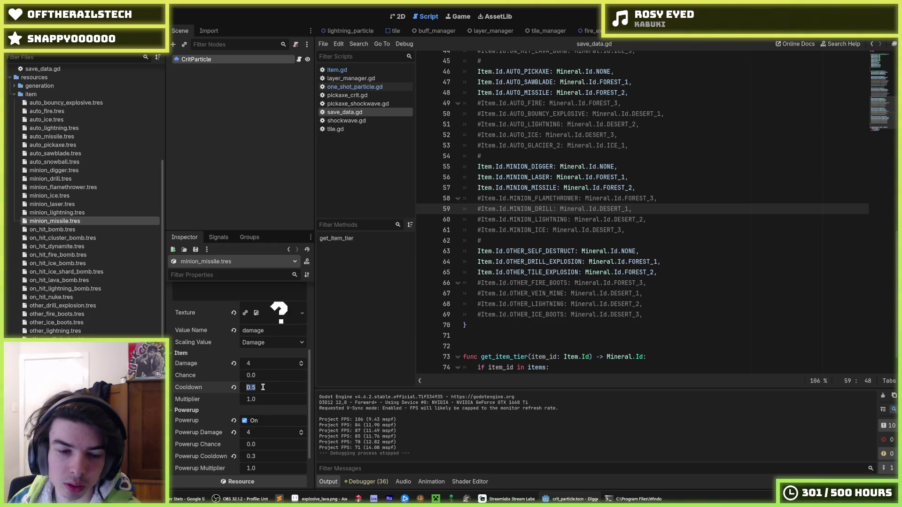
pyautogui.write('3')
pyautogui.press('Return')
pyautogui.hotkey('ctrl', 's')
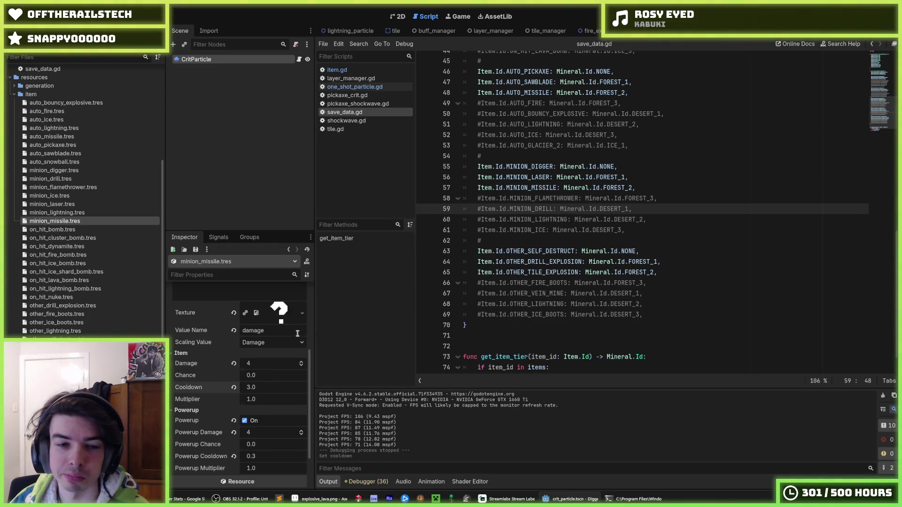
pyautogui.click(703, 171)
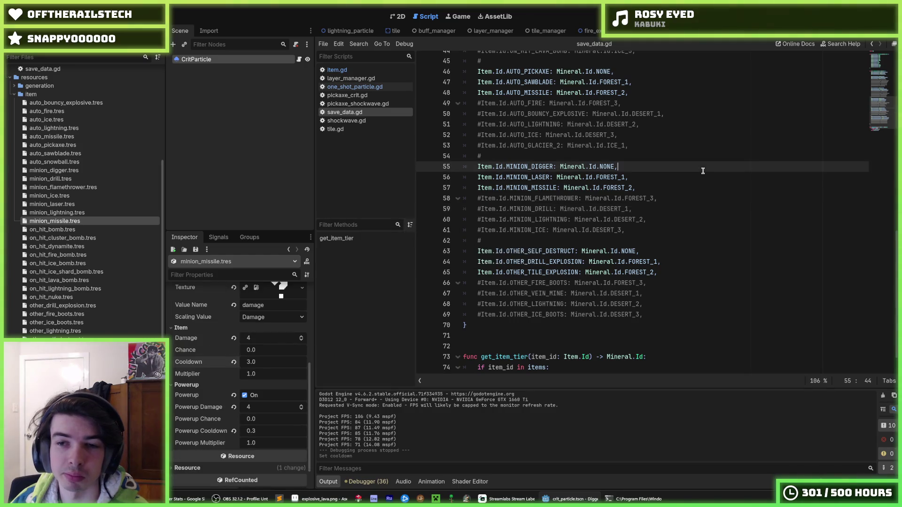
pyautogui.press('F5')
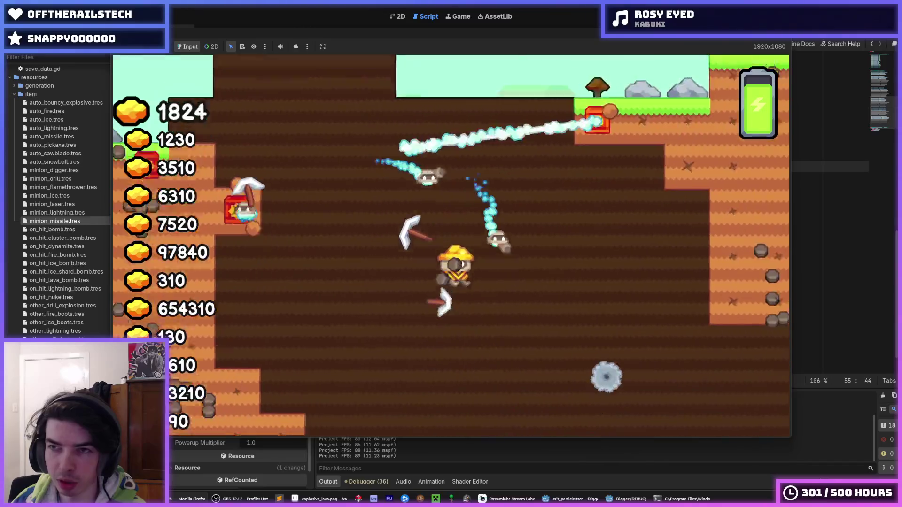
pyautogui.press('F8')
pyautogui.press('Up')
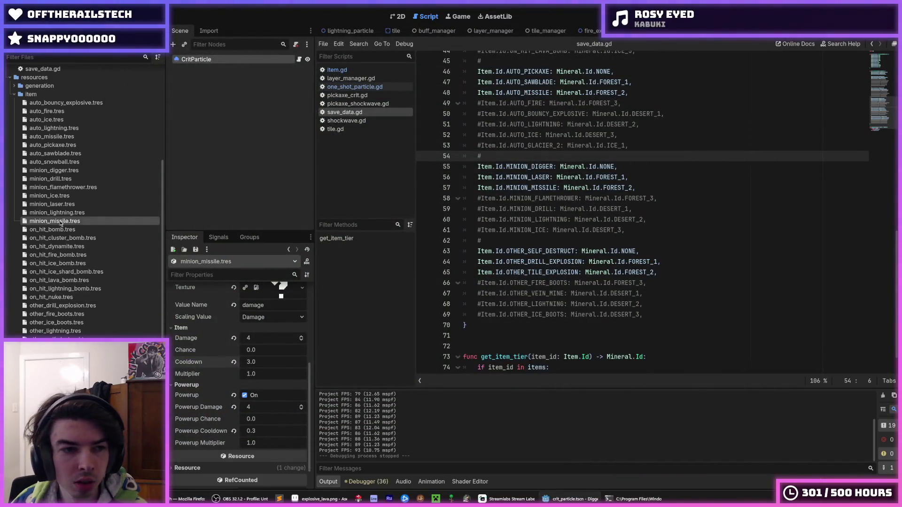
pyautogui.scroll(5, 216, 347)
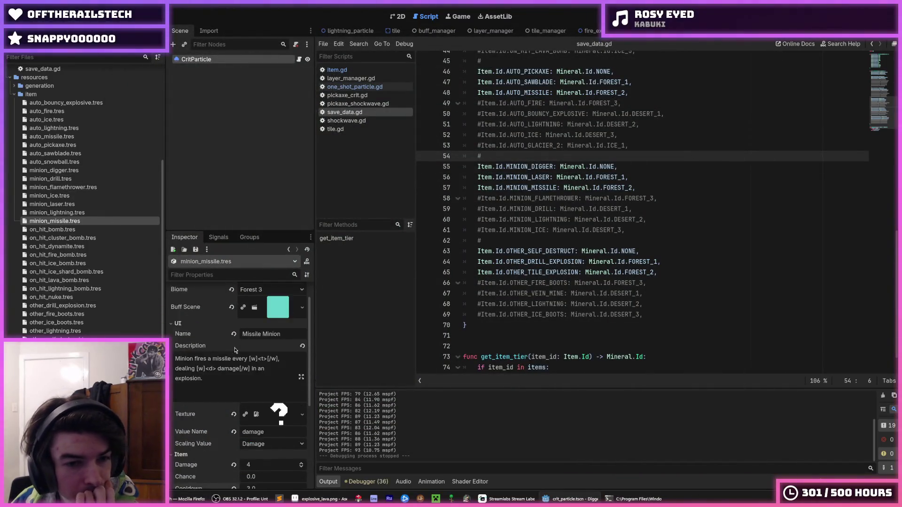
# Step: Set auto_bouncy_explosive.tres biome to Forest 3 and save
pyautogui.click(63, 155)
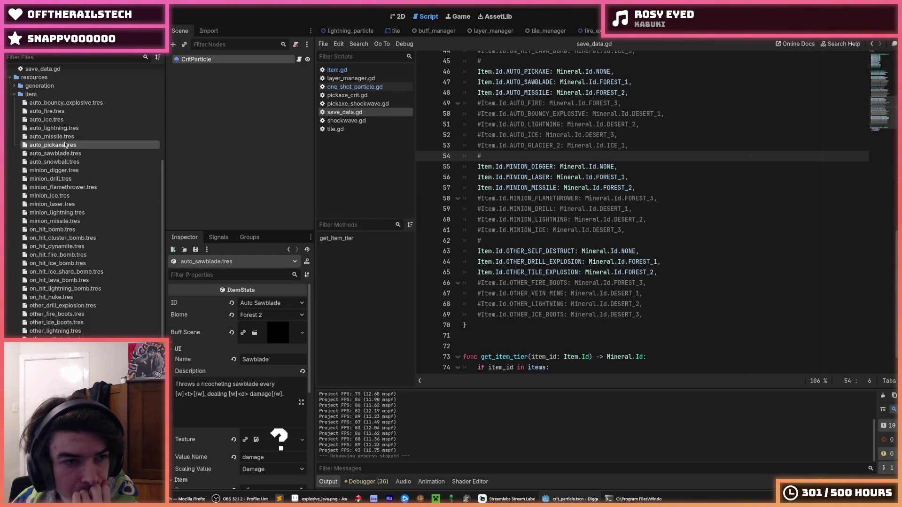
pyautogui.click(59, 137)
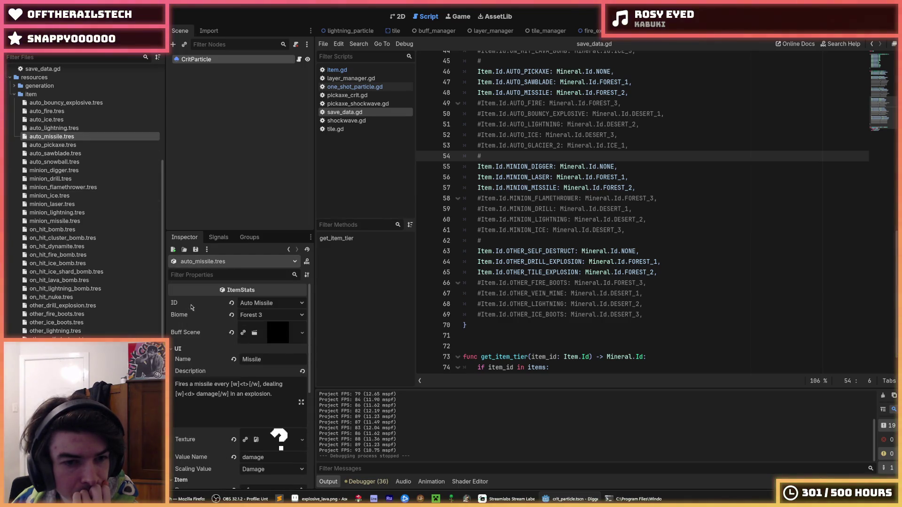
pyautogui.click(57, 119)
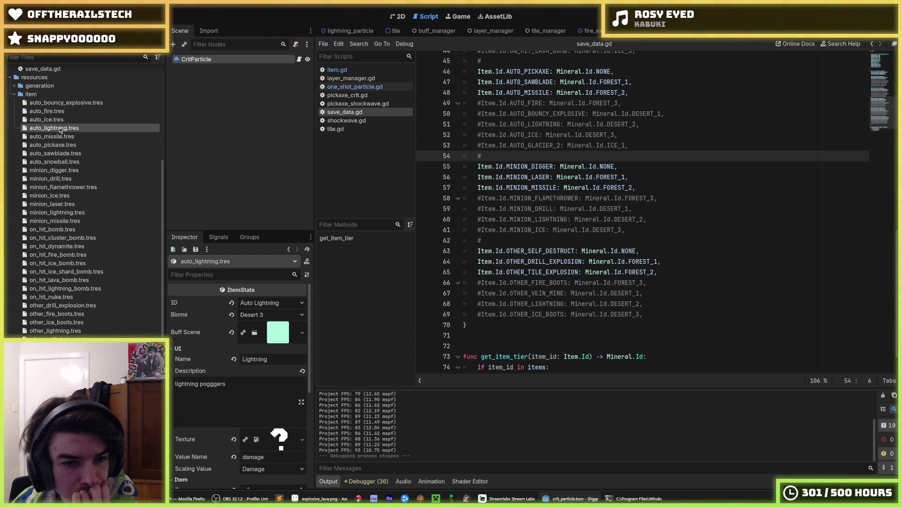
pyautogui.click(61, 102)
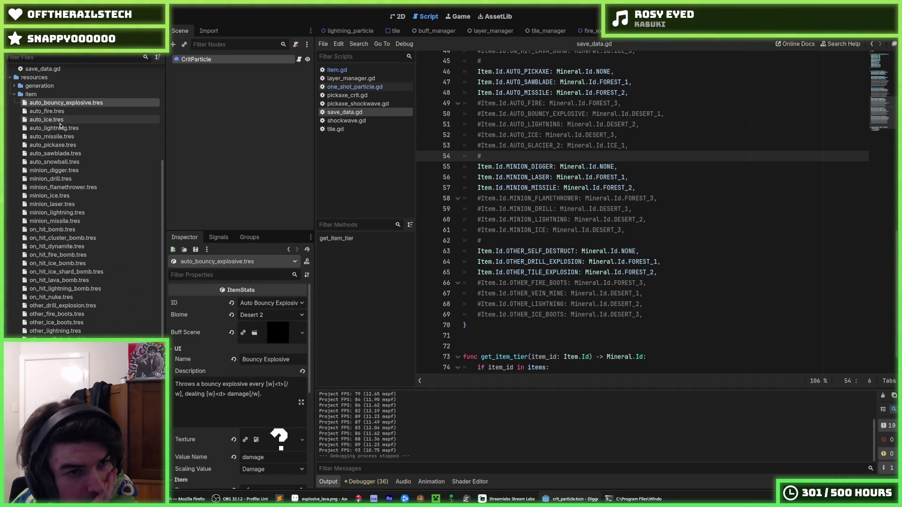
pyautogui.click(256, 314)
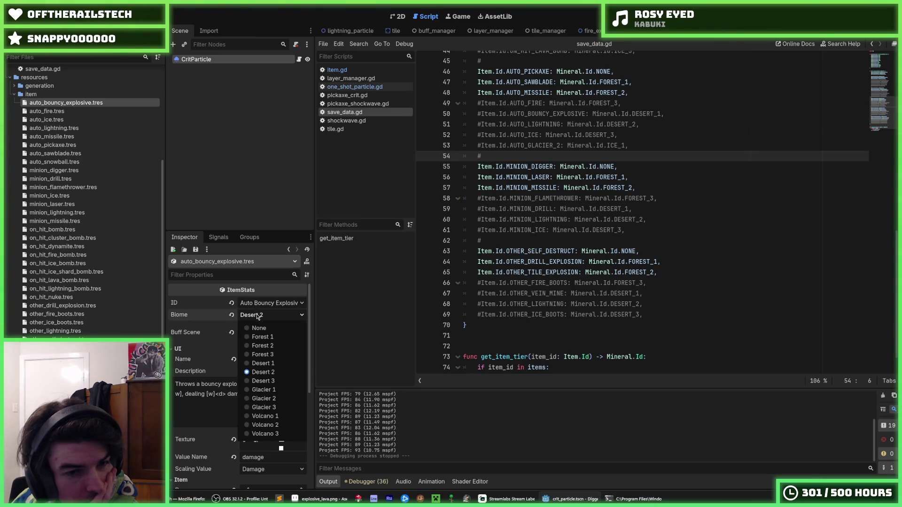
pyautogui.click(269, 358)
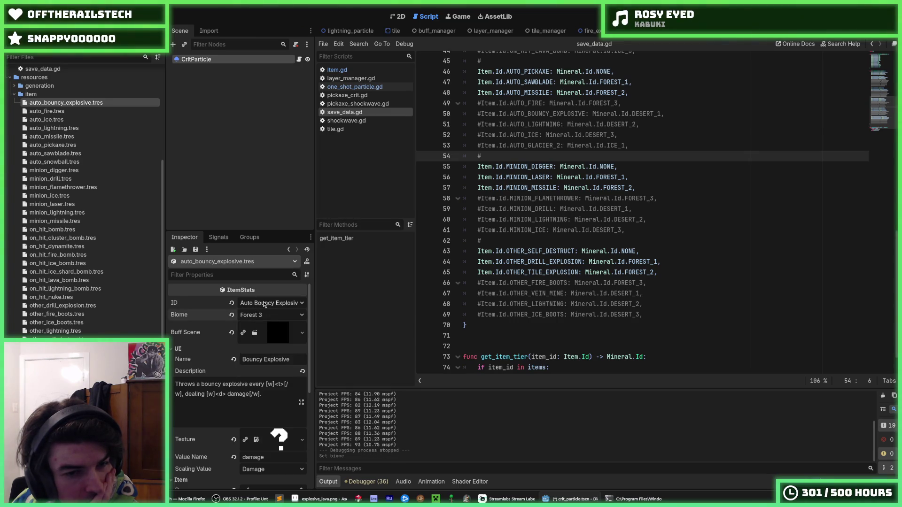
pyautogui.click(264, 304)
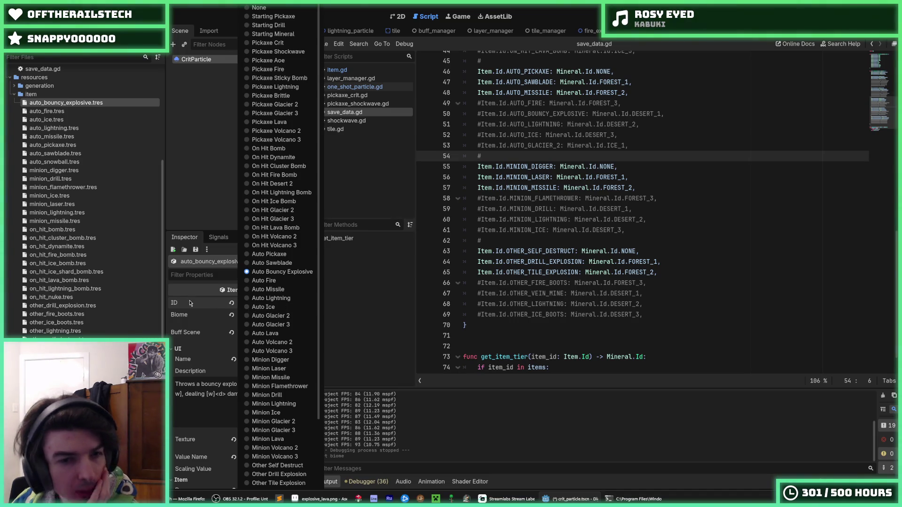
pyautogui.click(189, 303)
pyautogui.hotkey('ctrl', 's')
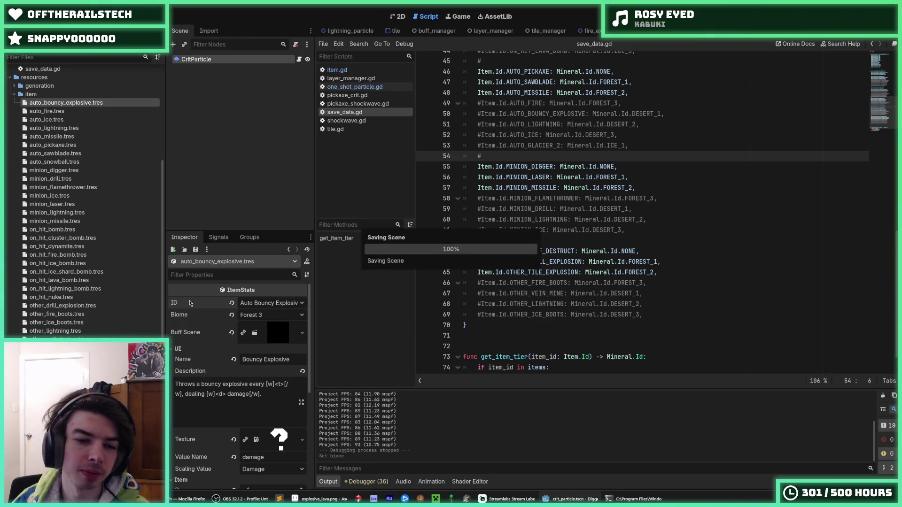
# Step: Set auto_missile.tres biome to Desert 2
pyautogui.click(66, 120)
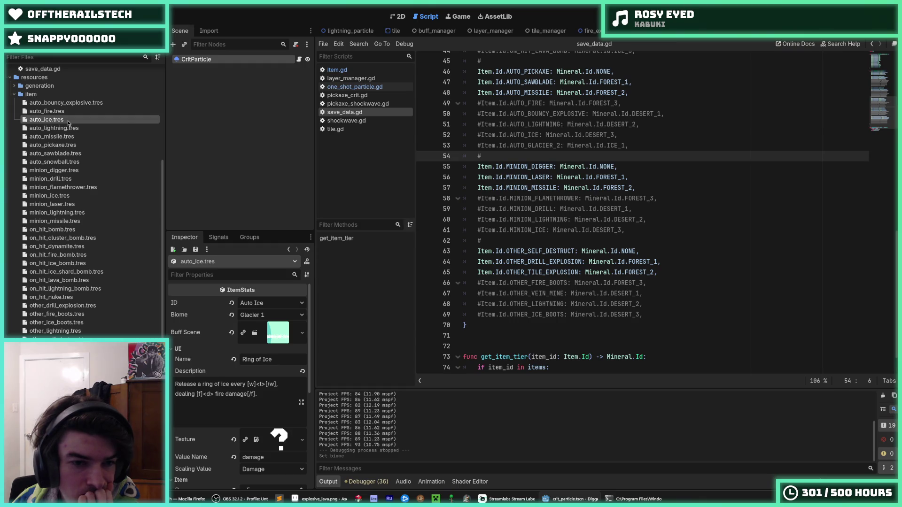
pyautogui.click(69, 125)
pyautogui.click(71, 137)
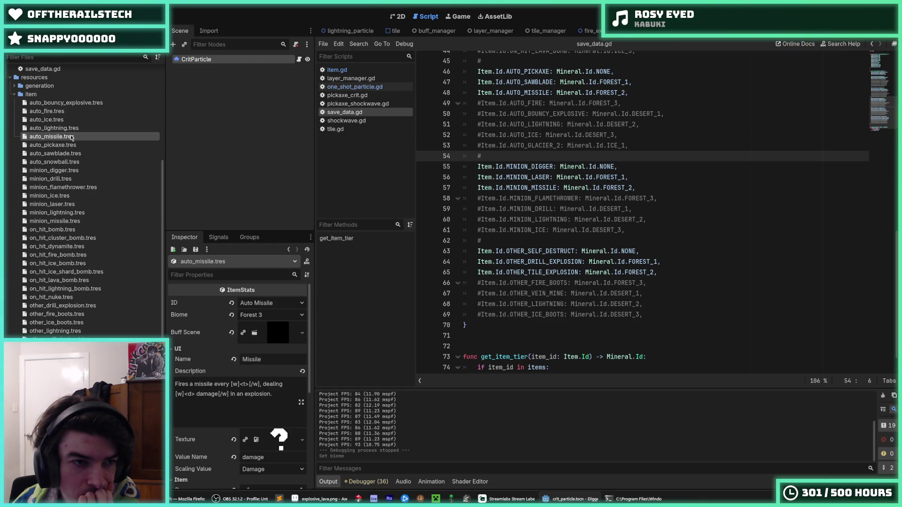
pyautogui.click(251, 318)
pyautogui.click(261, 371)
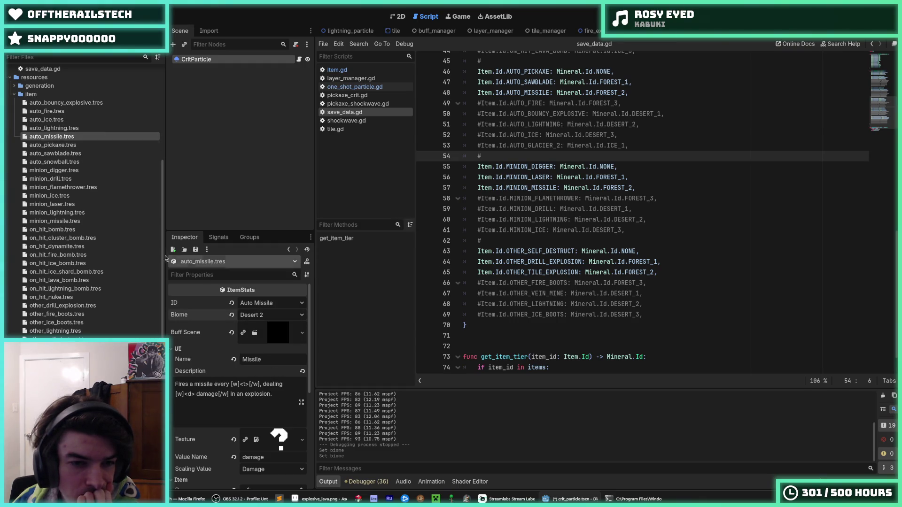
# Step: Set on_hit_nuke.tres biome to Desert 2, then view other_drill_explosion.tres
pyautogui.click(70, 144)
pyautogui.click(70, 153)
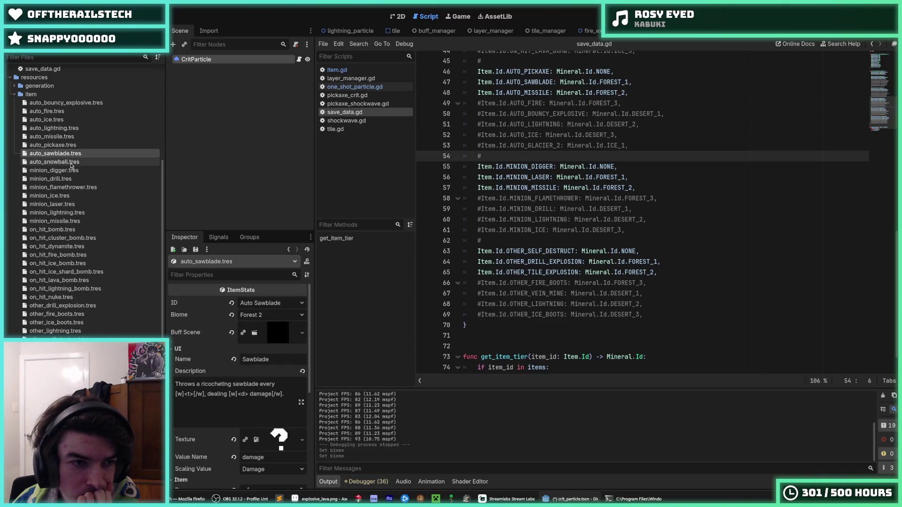
pyautogui.click(71, 170)
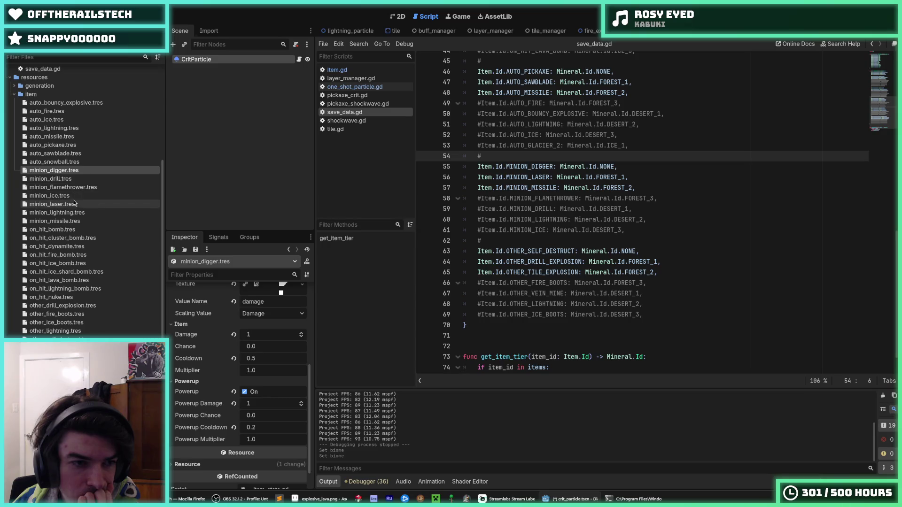
pyautogui.click(67, 221)
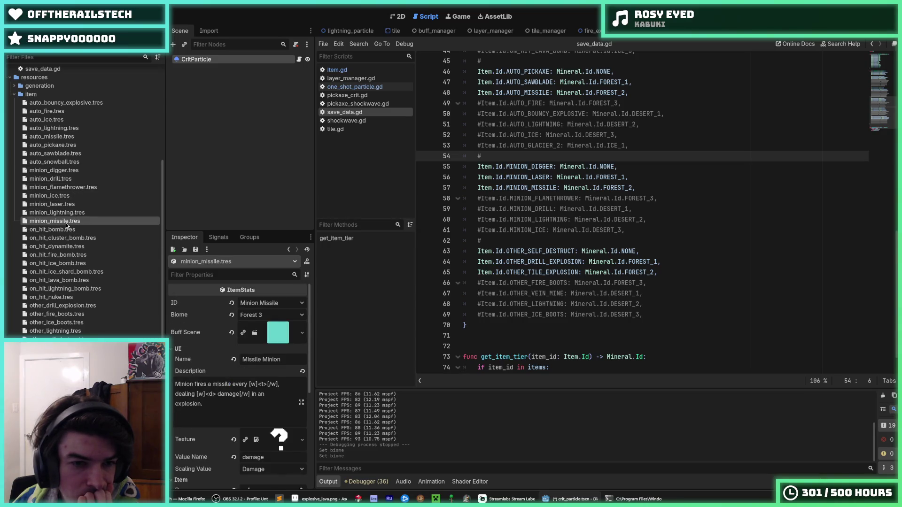
pyautogui.click(57, 240)
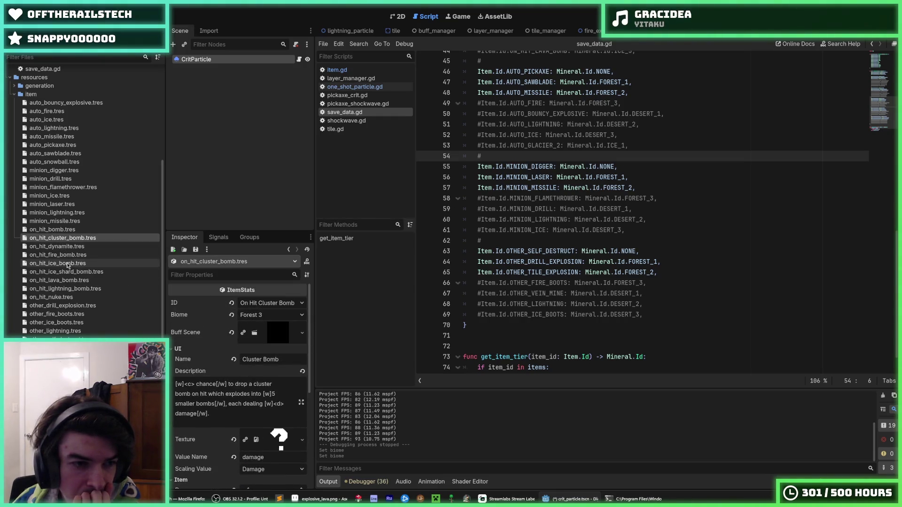
pyautogui.click(52, 297)
pyautogui.click(270, 315)
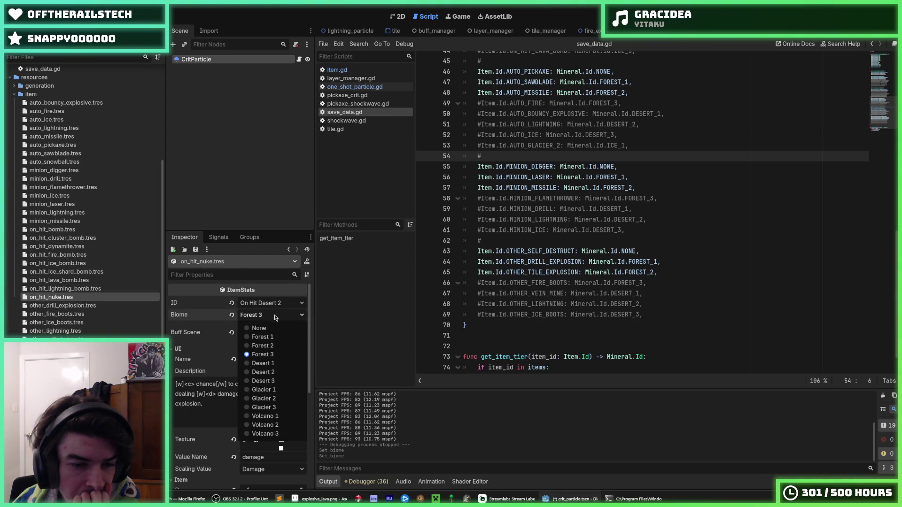
pyautogui.click(266, 372)
pyautogui.scroll(-3, 83, 328)
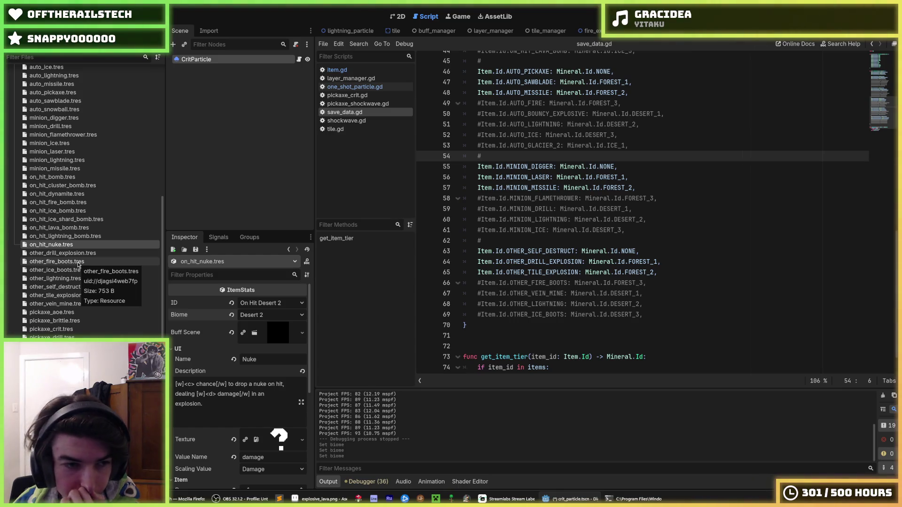
pyautogui.click(69, 254)
pyautogui.scroll(3, 206, 370)
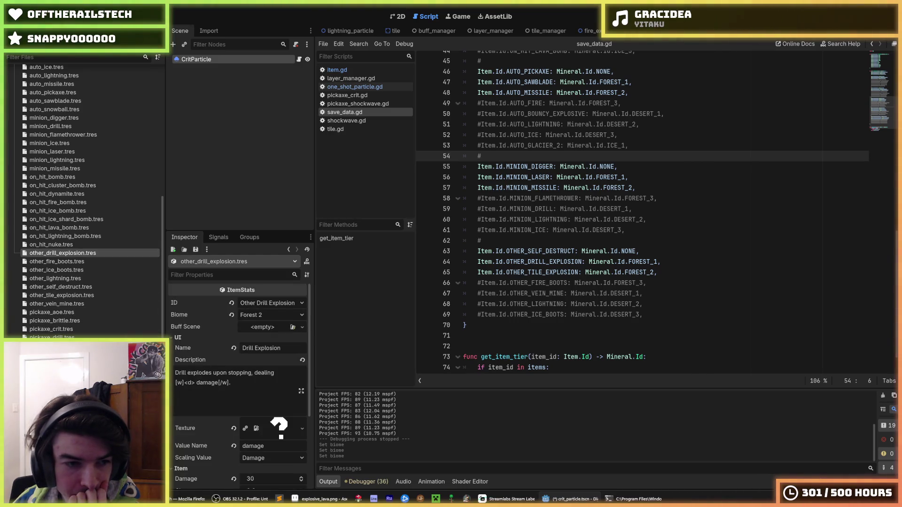
# Step: Set other_tile_explosion.tres spawn chance to 0.05
pyautogui.click(66, 295)
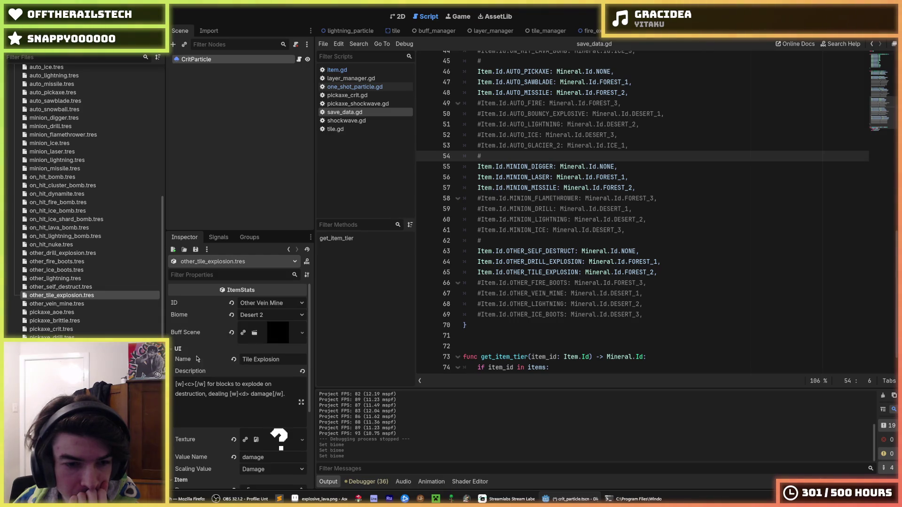
pyautogui.scroll(-4, 197, 359)
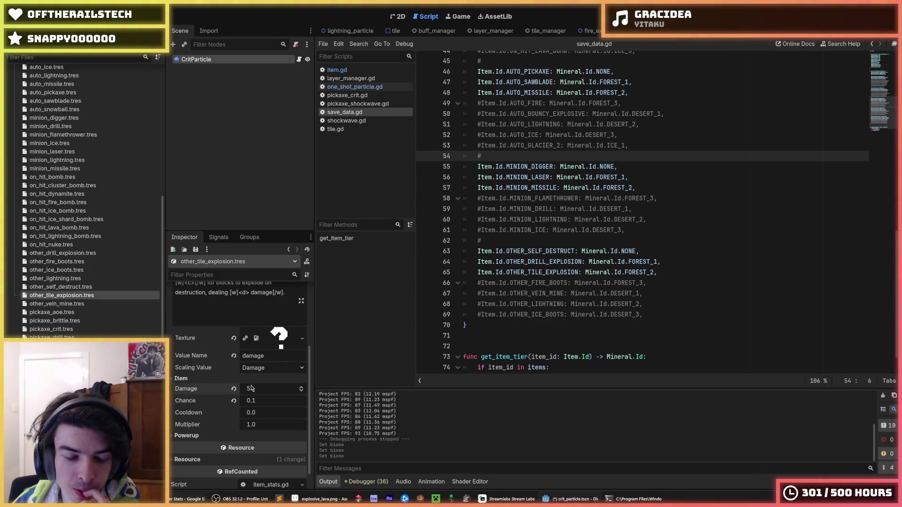
pyautogui.write('2')
pyautogui.click(261, 399)
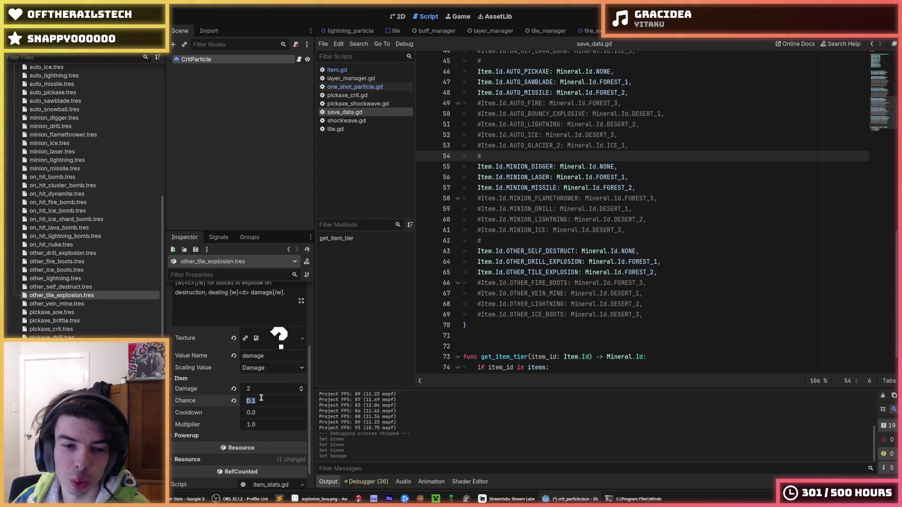
pyautogui.write('5')
pyautogui.press('Return')
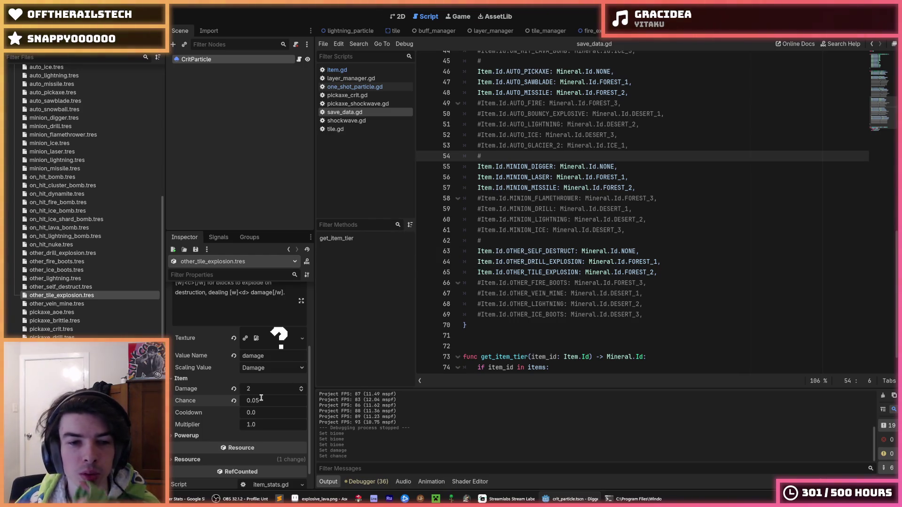
pyautogui.scroll(2, 261, 398)
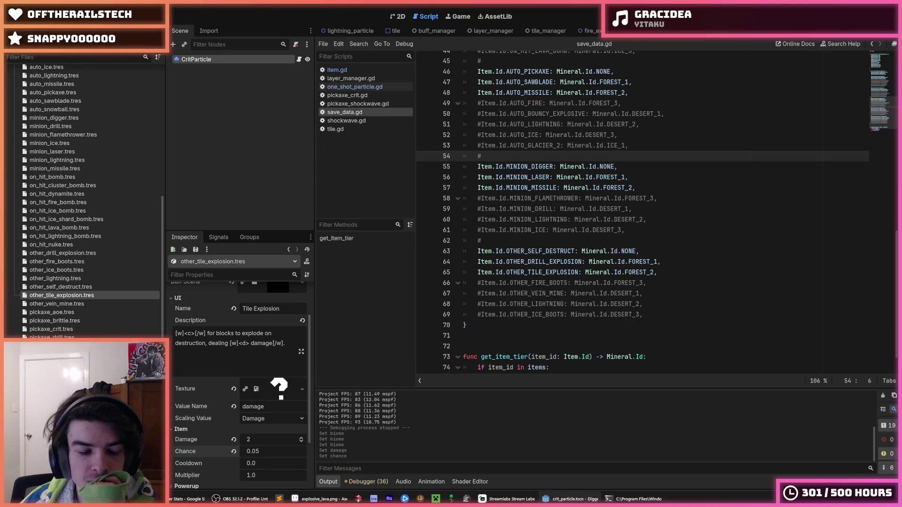
# Step: Compare the tile explosion's powerup settings with other_vein_mine and the pickaxe items
pyautogui.click(49, 305)
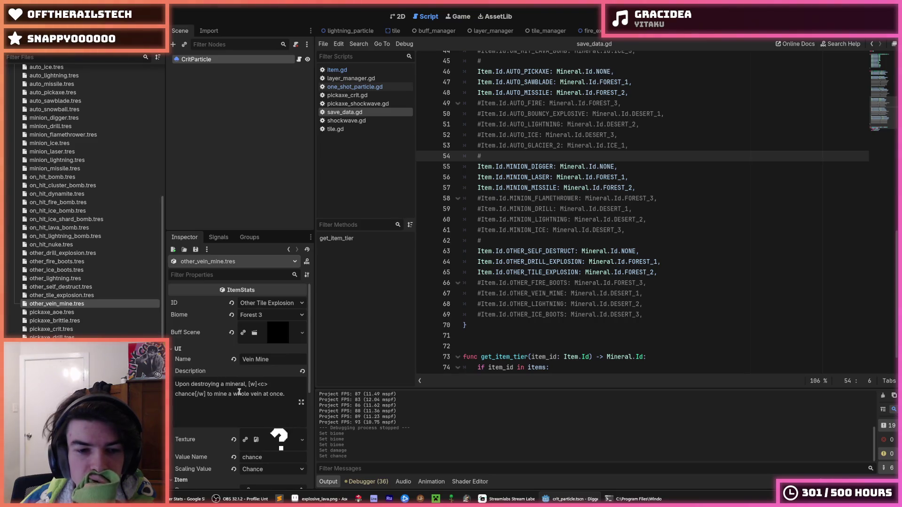
pyautogui.scroll(-5, 196, 374)
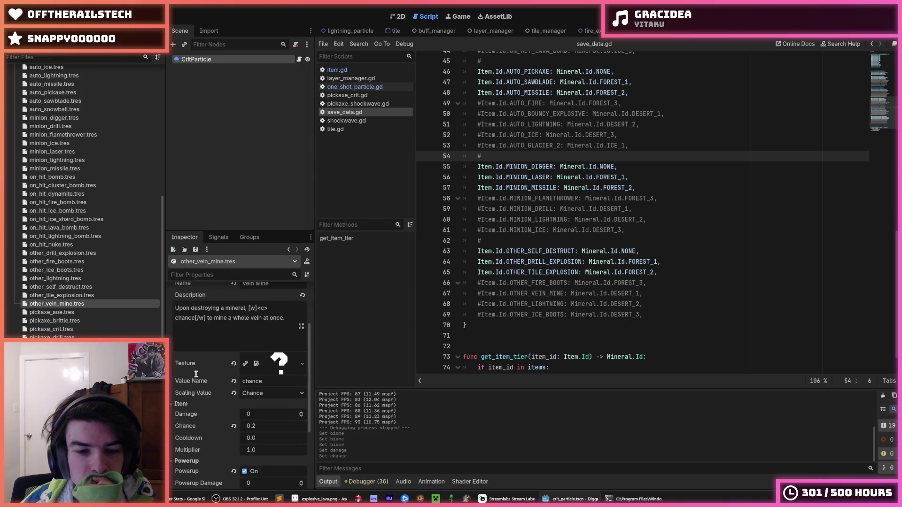
pyautogui.click(55, 296)
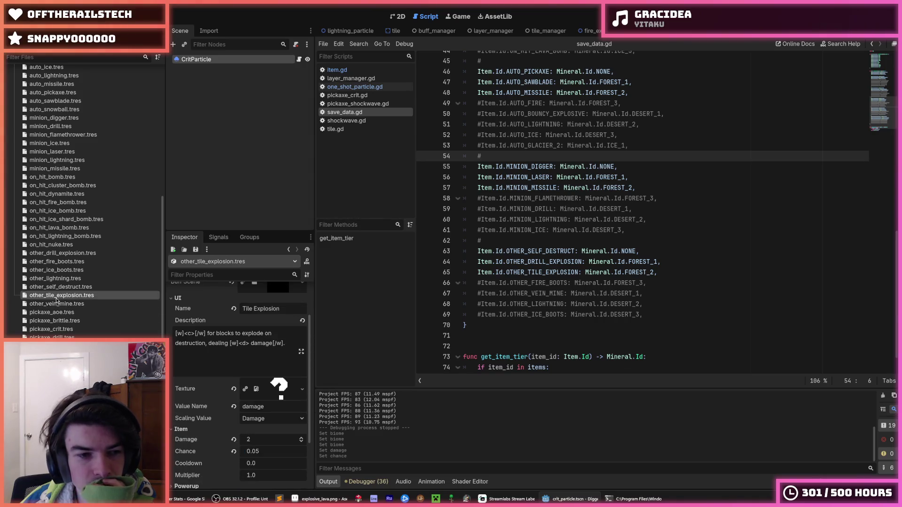
pyautogui.scroll(-3, 205, 403)
pyautogui.click(186, 416)
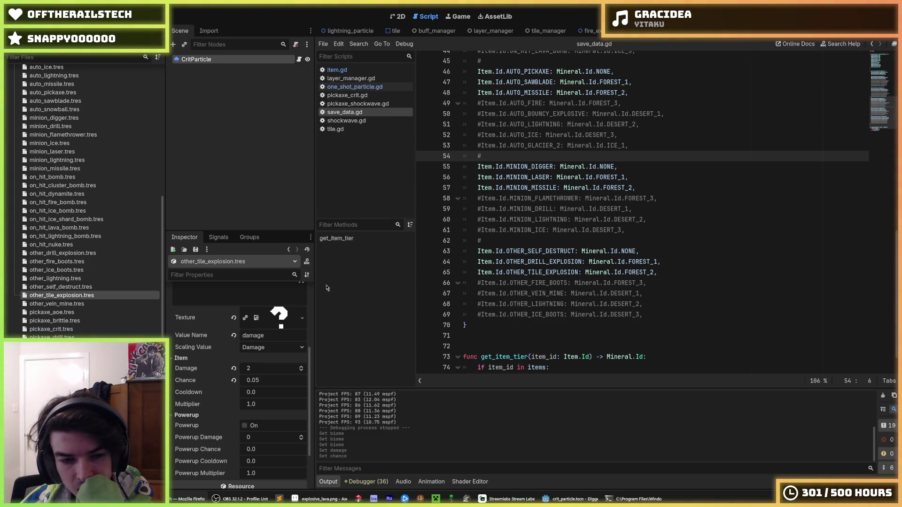
pyautogui.click(65, 304)
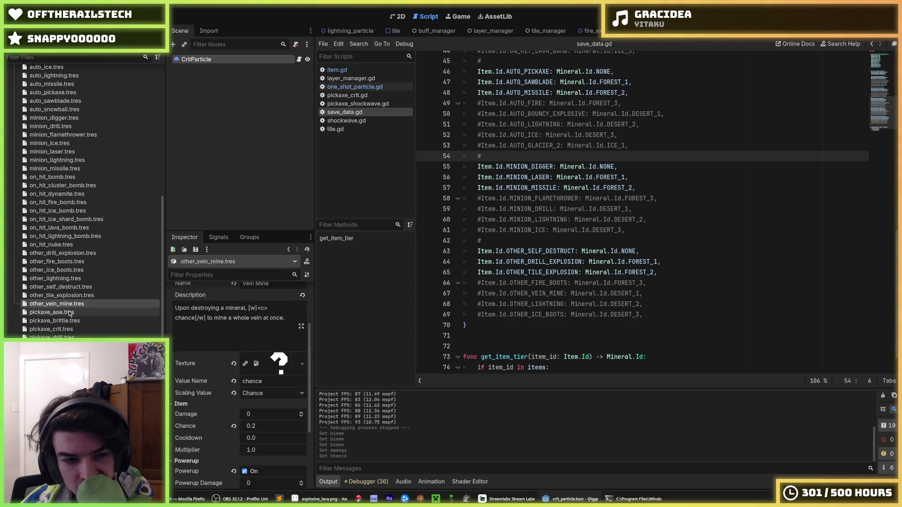
pyautogui.click(70, 313)
pyautogui.click(72, 321)
pyautogui.click(73, 296)
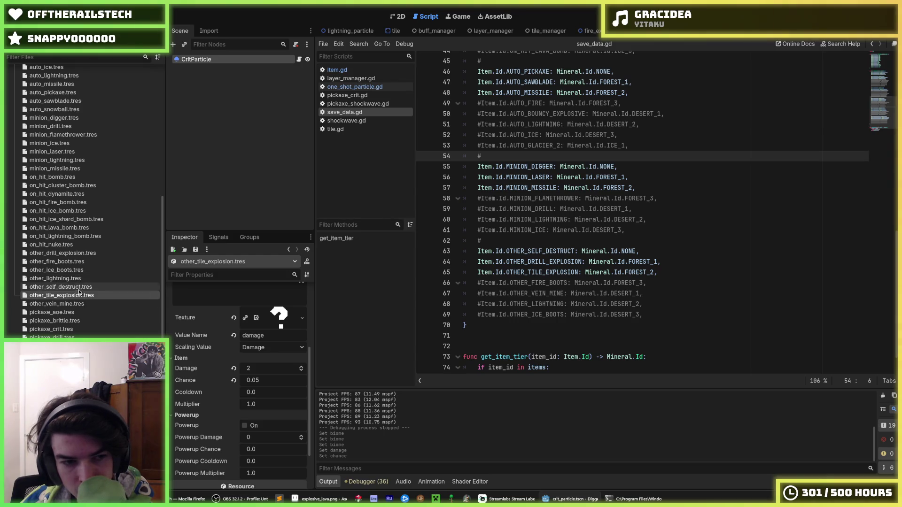
pyautogui.click(73, 305)
pyautogui.click(74, 312)
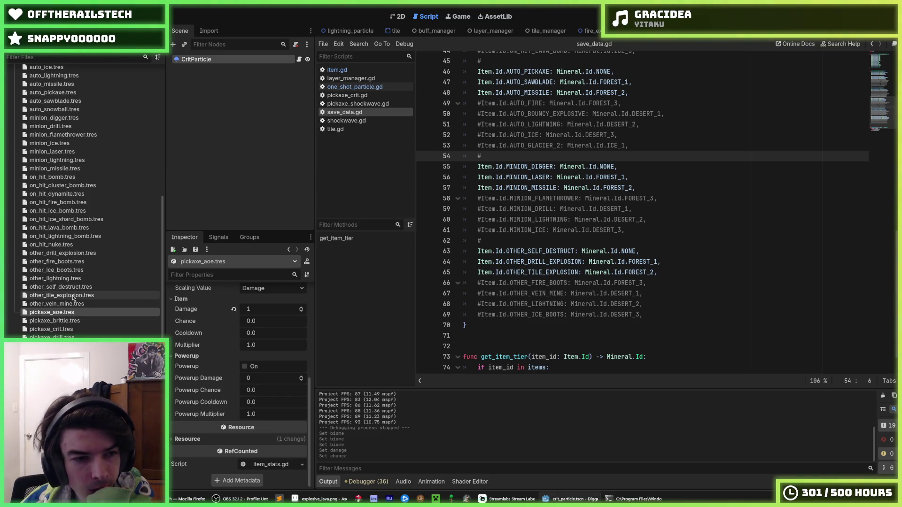
# Step: Set other_vein_mine's biome to Desert 2 and other_tile_explosion's to Forest 3
pyautogui.click(73, 303)
pyautogui.click(271, 315)
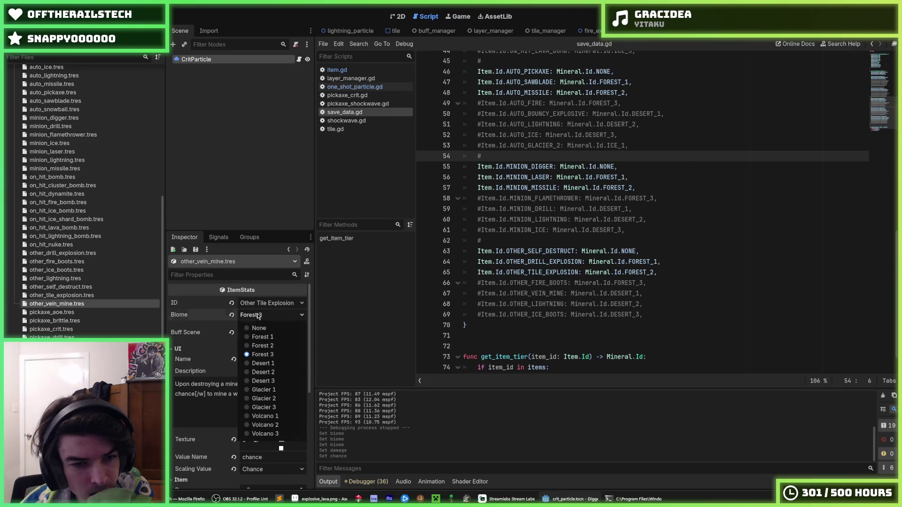
pyautogui.click(265, 372)
pyautogui.click(62, 295)
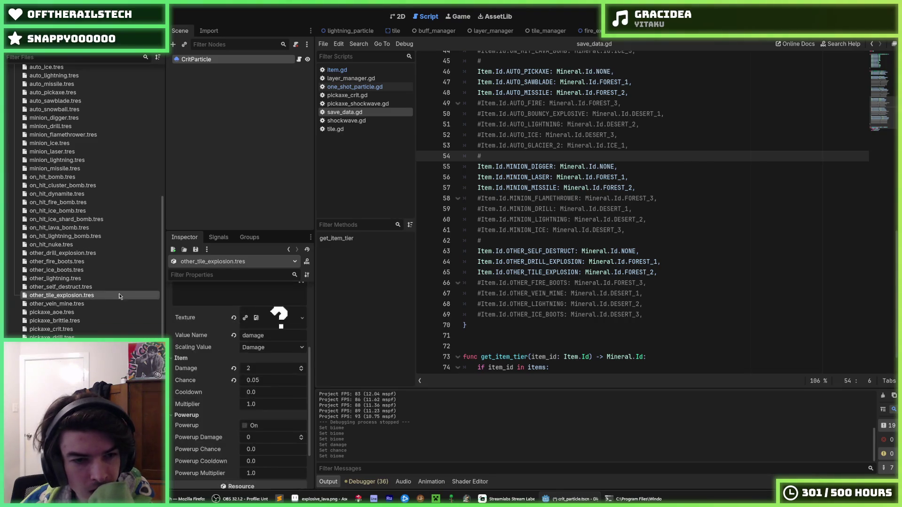
pyautogui.click(266, 319)
pyautogui.click(264, 356)
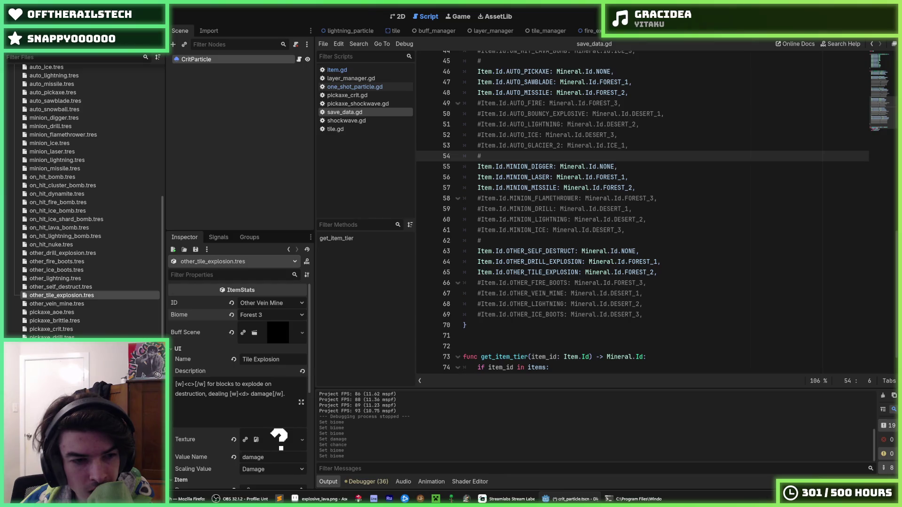
# Step: Set pickaxe_aoe's biome to Forest 3 and pickaxe_shockwave's to Forest 2, then run the game
pyautogui.click(69, 330)
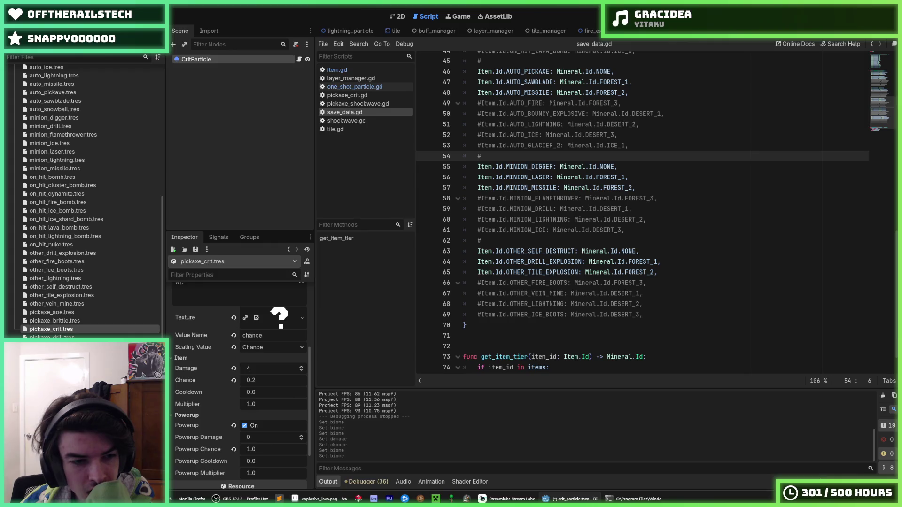
pyautogui.click(66, 313)
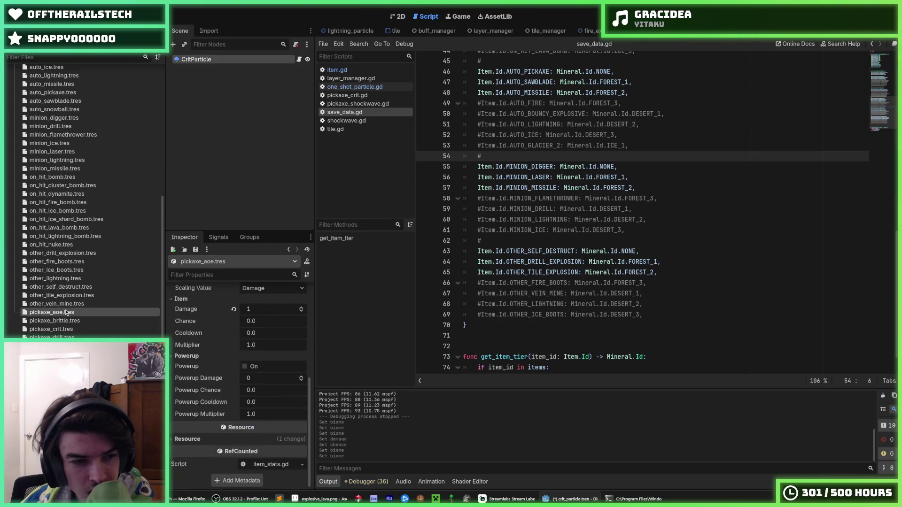
pyautogui.scroll(5, 261, 329)
pyautogui.click(260, 316)
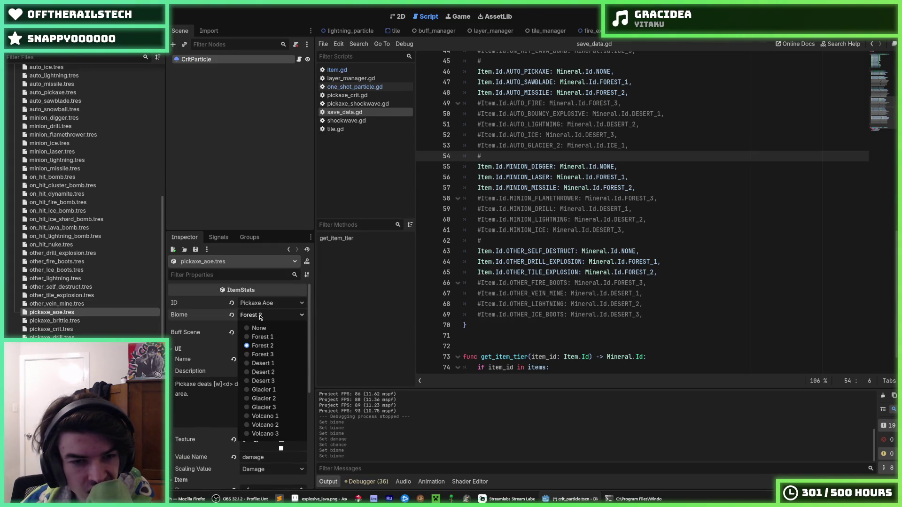
pyautogui.click(262, 355)
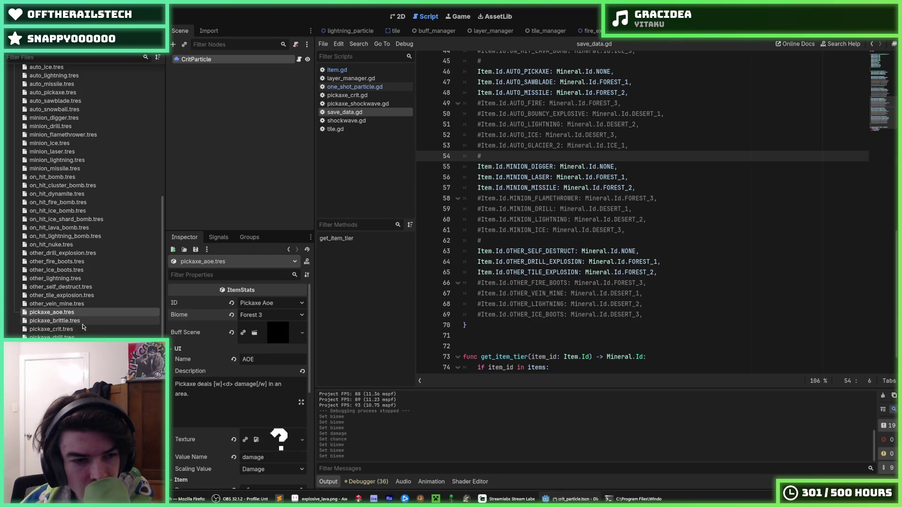
pyautogui.click(57, 371)
pyautogui.click(255, 316)
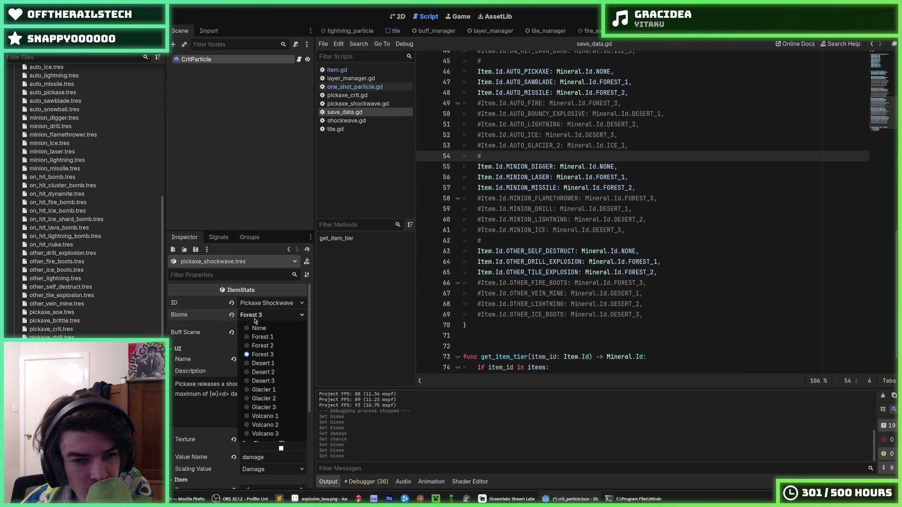
pyautogui.click(260, 343)
pyautogui.click(574, 261)
pyautogui.press('F5')
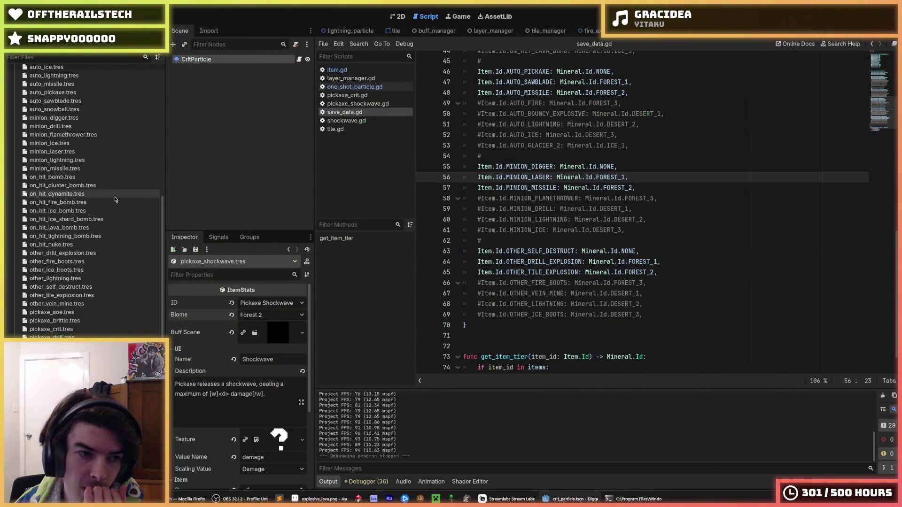
# Step: Uncomment AUTO_BOUNCY_EXPLOSIVE, move AUTO_MISSILE and comment it out, save, and run the game
pyautogui.click(535, 187)
pyautogui.scroll(5, 549, 196)
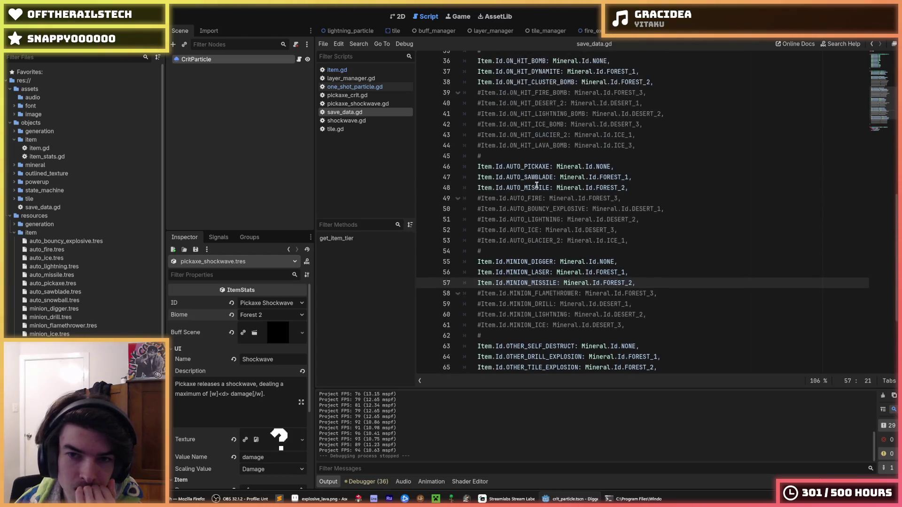
pyautogui.click(564, 252)
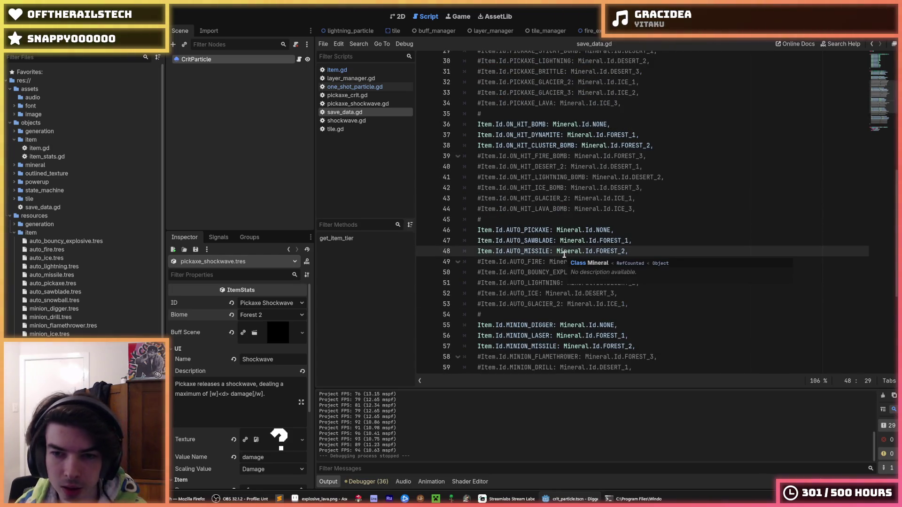
pyautogui.hotkey('ctrl', 'z')
pyautogui.press('Down')
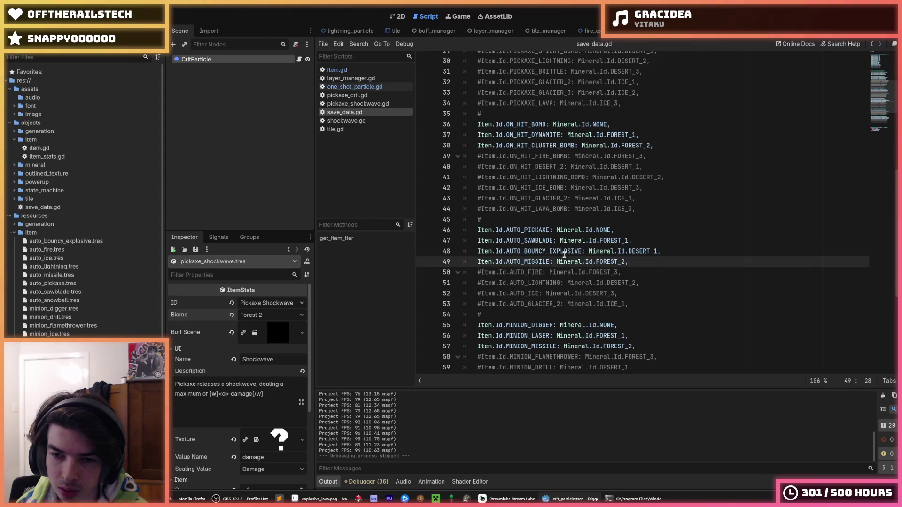
pyautogui.hotkey('alt', 'Down')
pyautogui.hotkey('ctrl', 's')
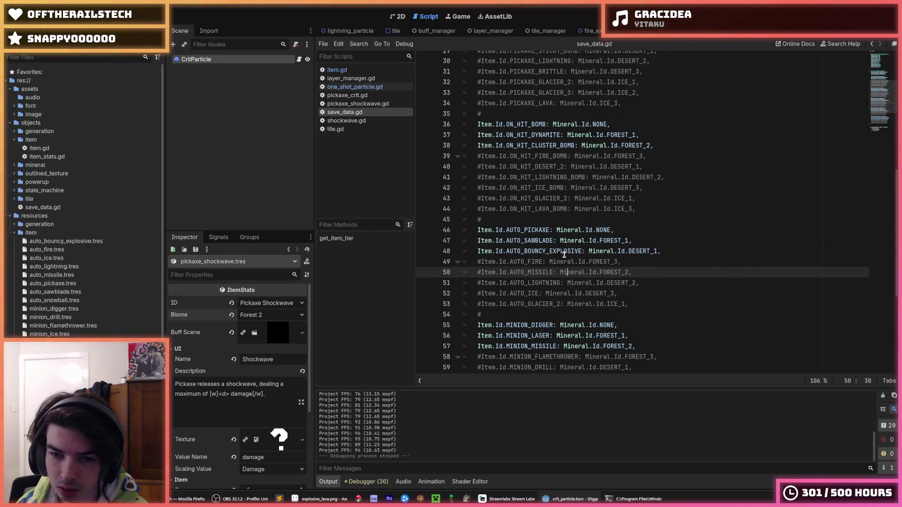
pyautogui.press('End')
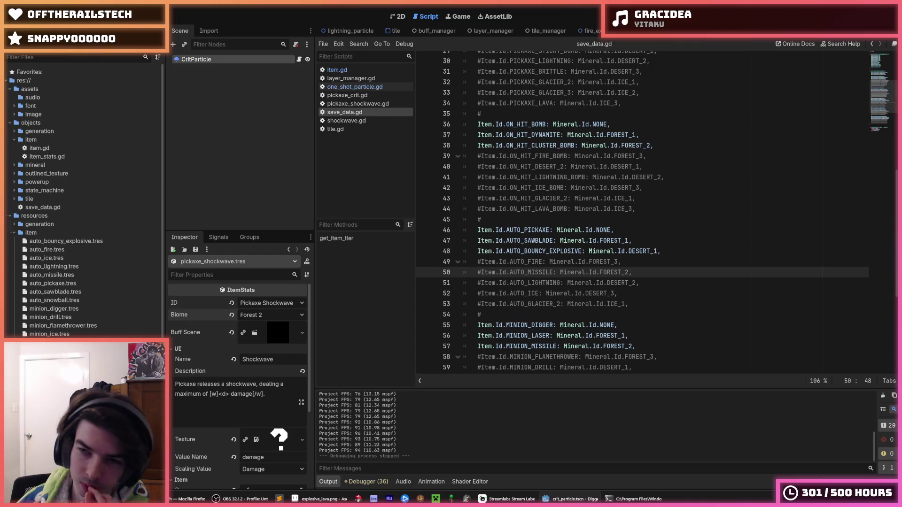
pyautogui.press('F5')
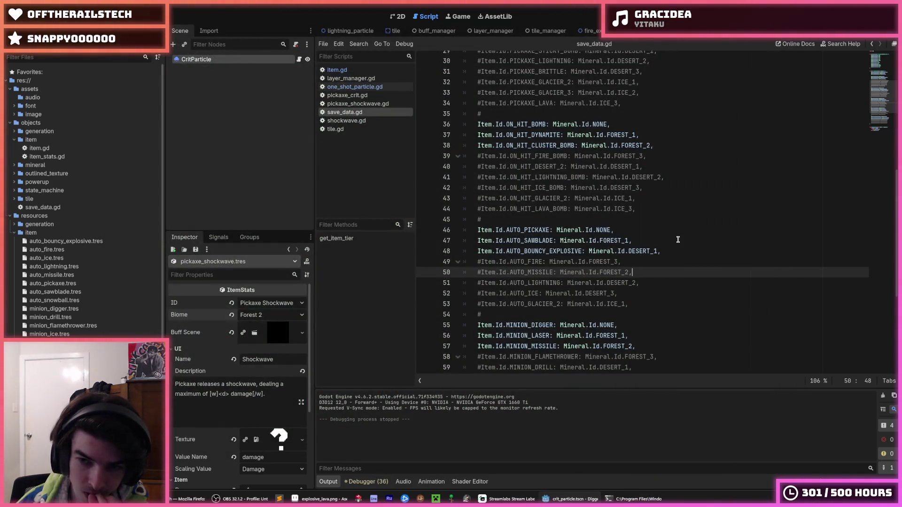
# Step: Copy DESERT_1 over AUTO_MISSILE's FOREST_2 tier to swap their tiers, then rerun the game
pyautogui.doubleClick(636, 252)
pyautogui.hotkey('ctrl', 'c')
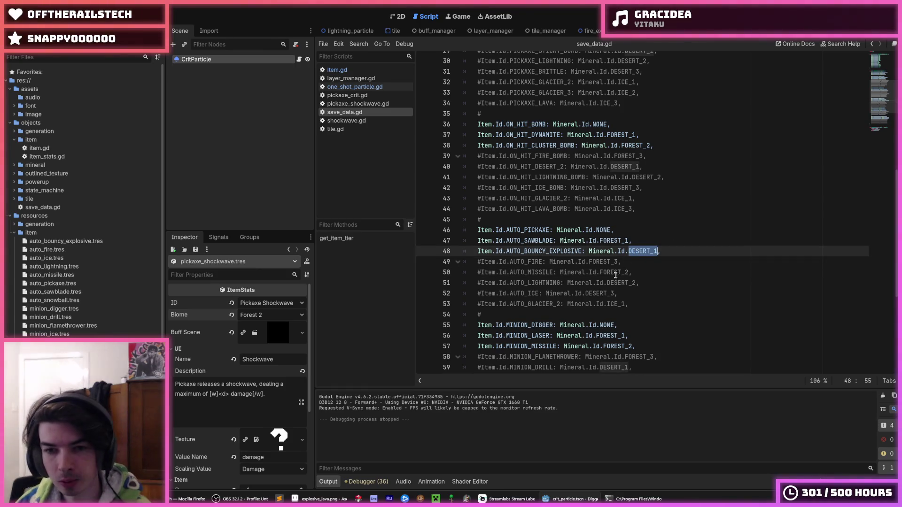
pyautogui.doubleClick(616, 272)
pyautogui.hotkey('ctrl', 'v')
pyautogui.click(644, 251)
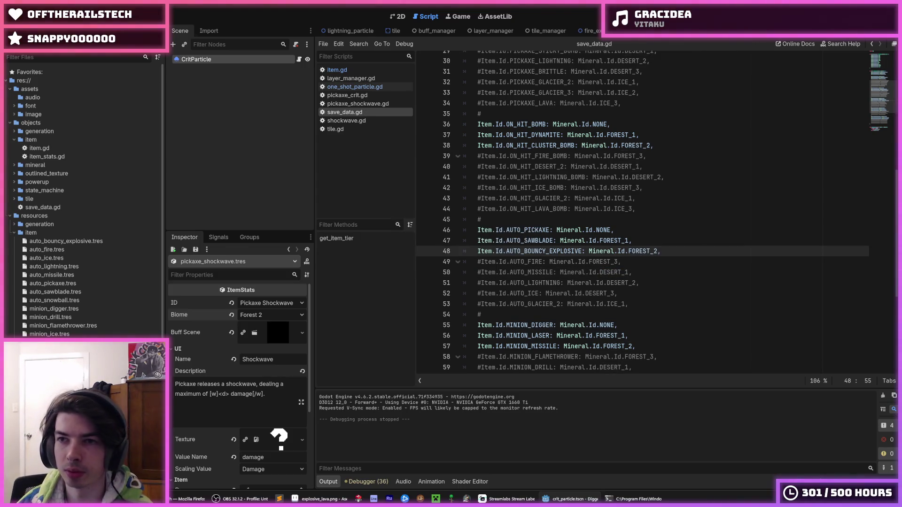
pyautogui.press('F5')
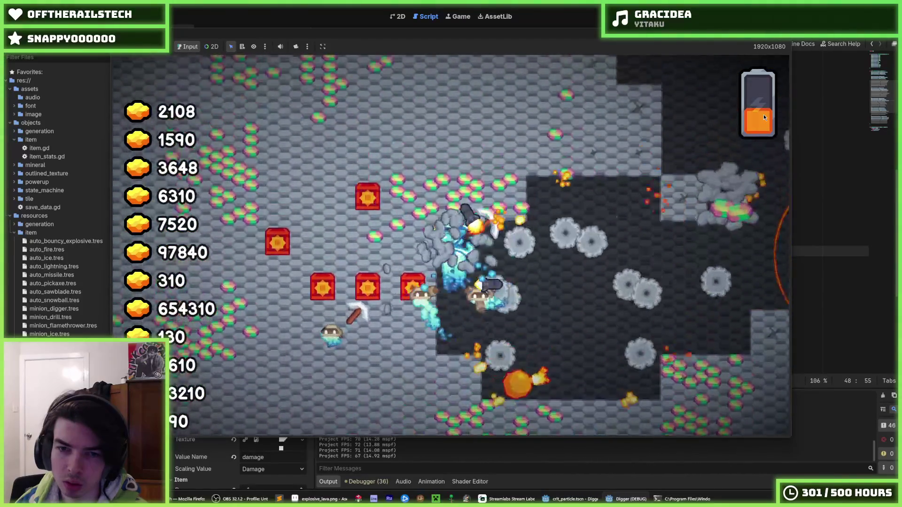
# Step: Stop the Digger debug run with F8 to return to save_data.gd
pyautogui.press('F8')
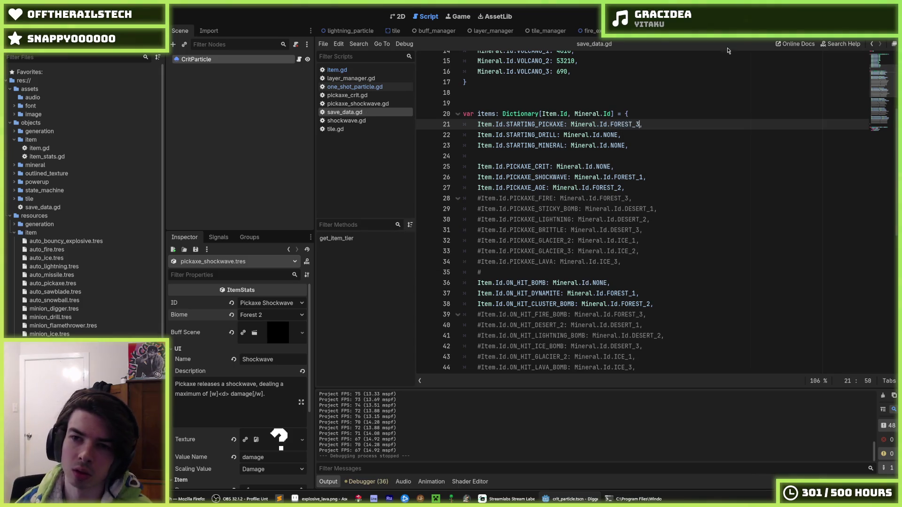
pyautogui.press('F5')
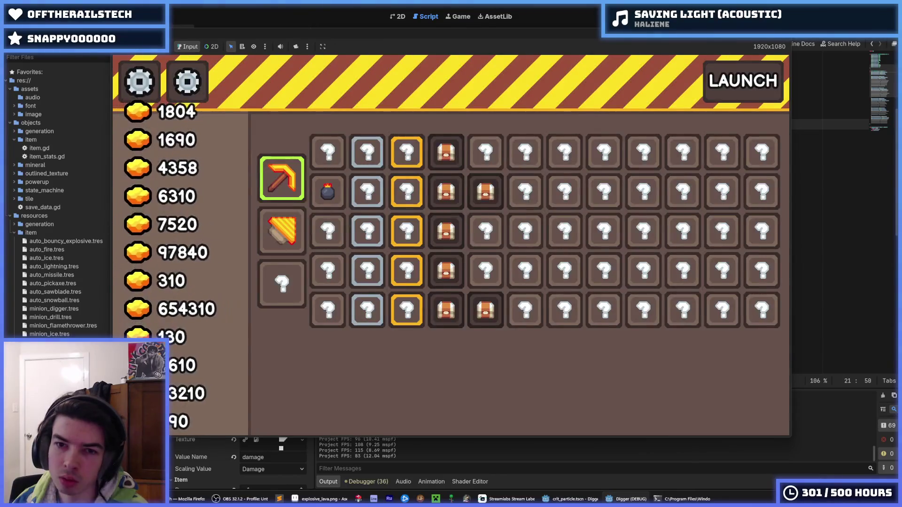
pyautogui.press('F8')
pyautogui.click(696, 138)
pyautogui.click(686, 141)
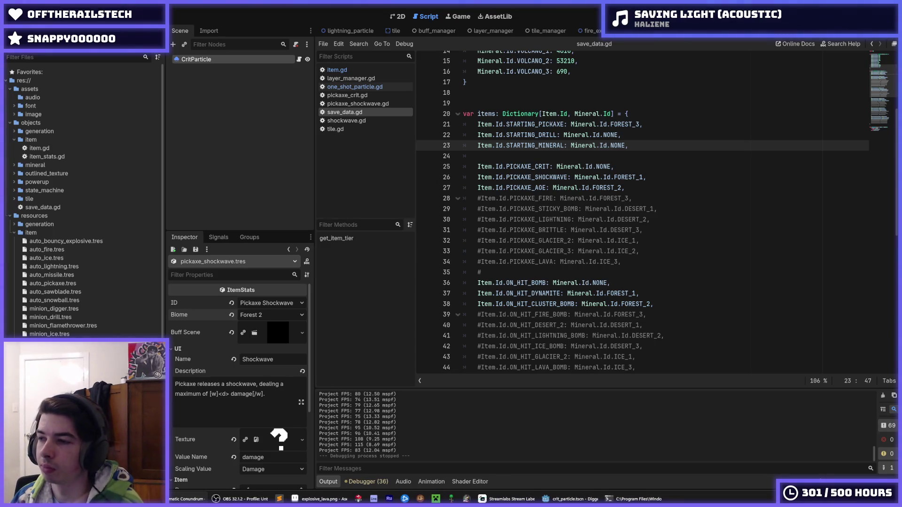
pyautogui.click(648, 257)
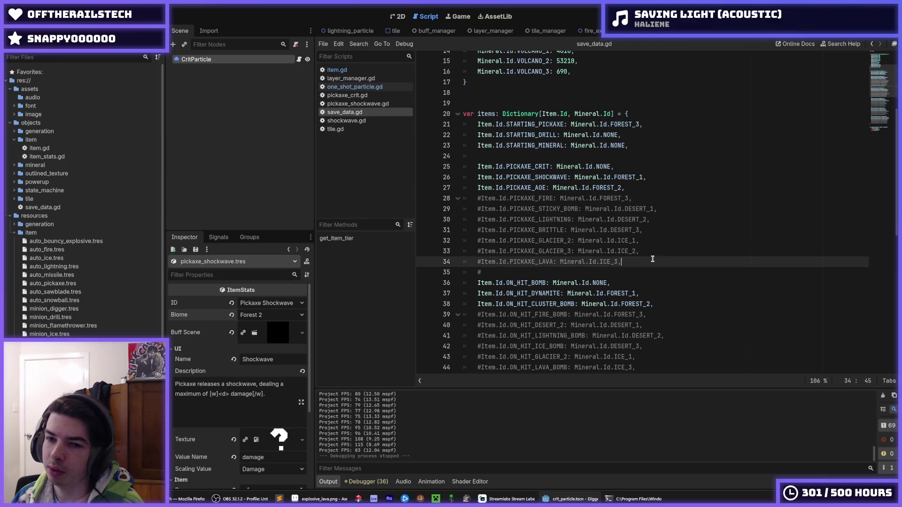
pyautogui.hotkey('ctrl', 's')
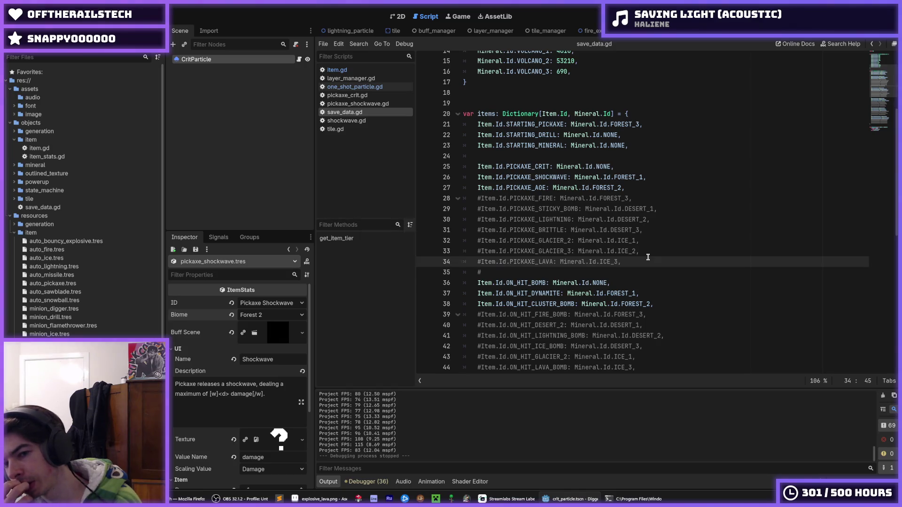
pyautogui.hotkey('ctrl', 's')
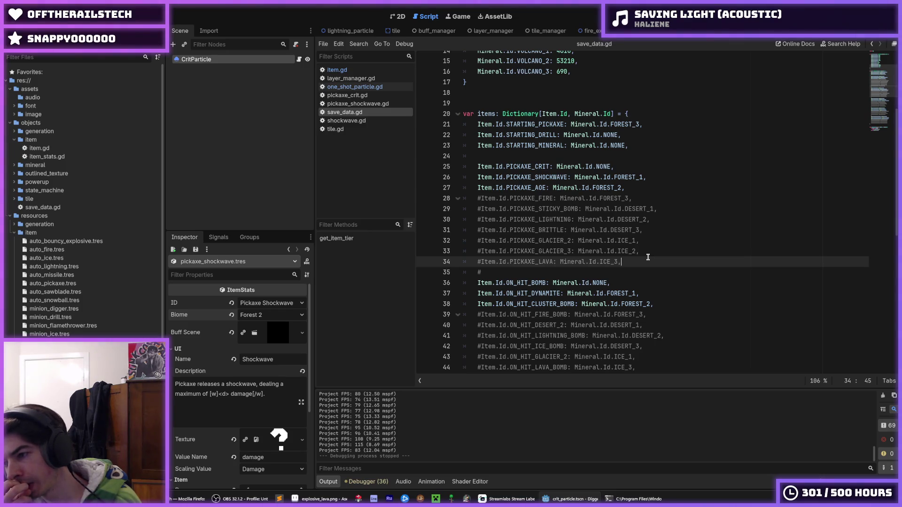
pyautogui.hotkey('ctrl', 's')
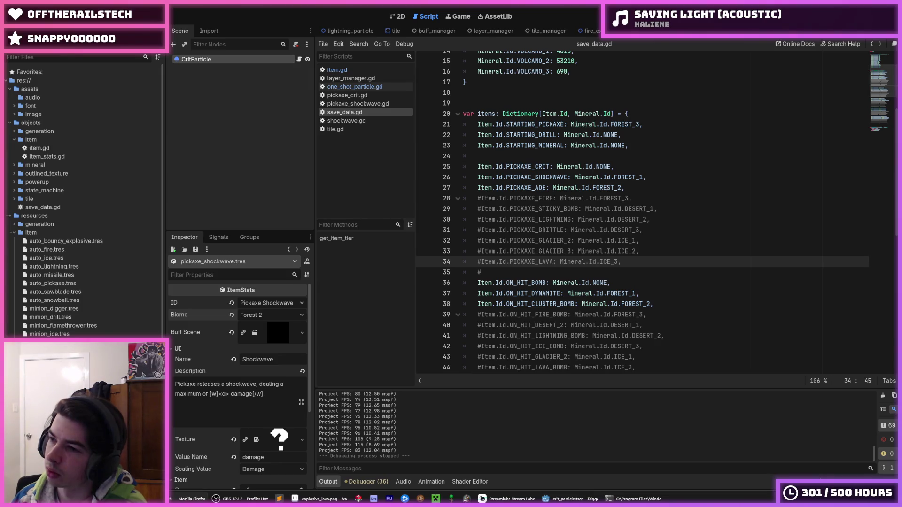
pyautogui.click(663, 218)
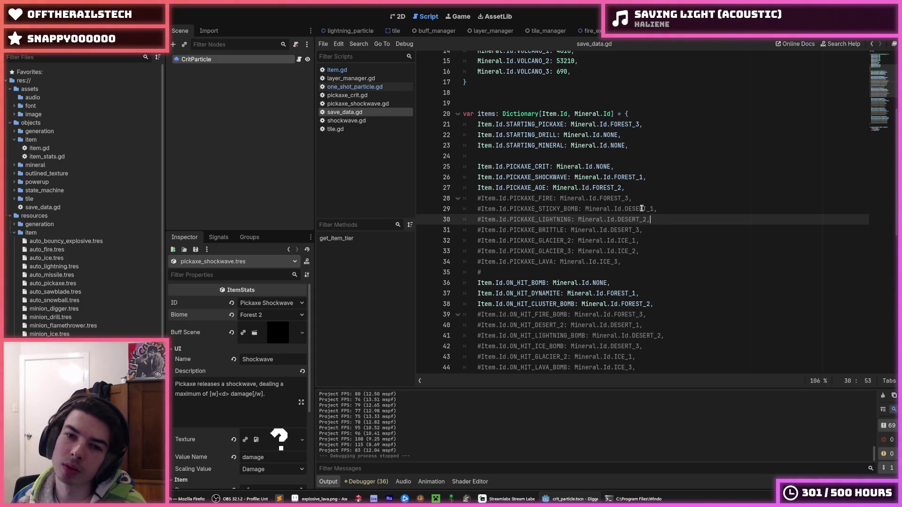
pyautogui.scroll(-3, 642, 208)
pyautogui.click(656, 170)
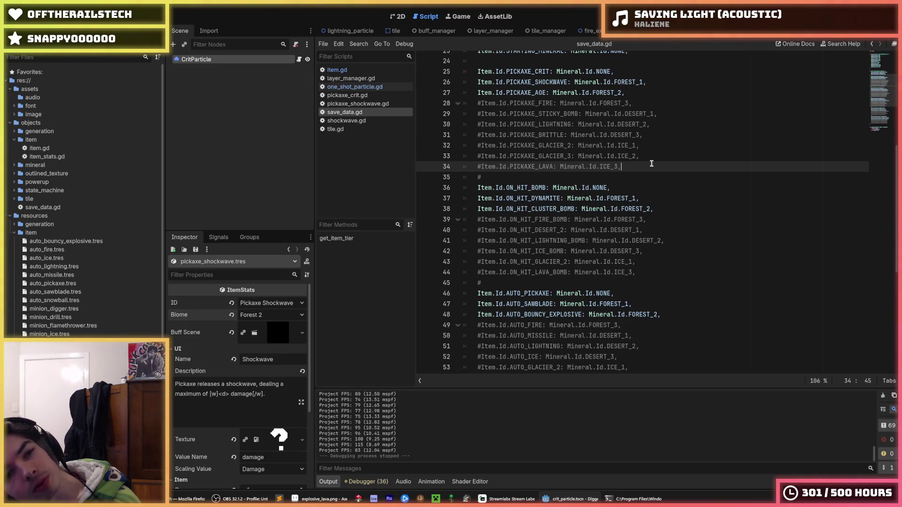
pyautogui.scroll(3, 653, 164)
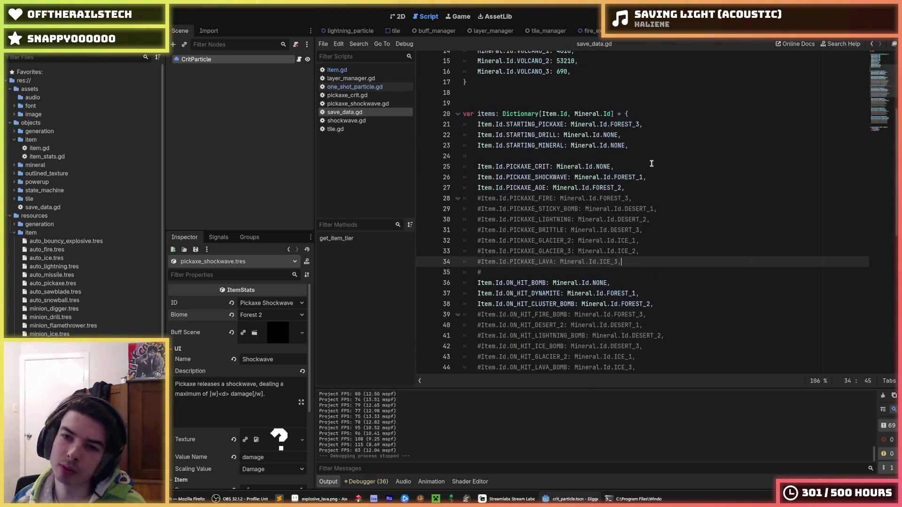
pyautogui.click(662, 171)
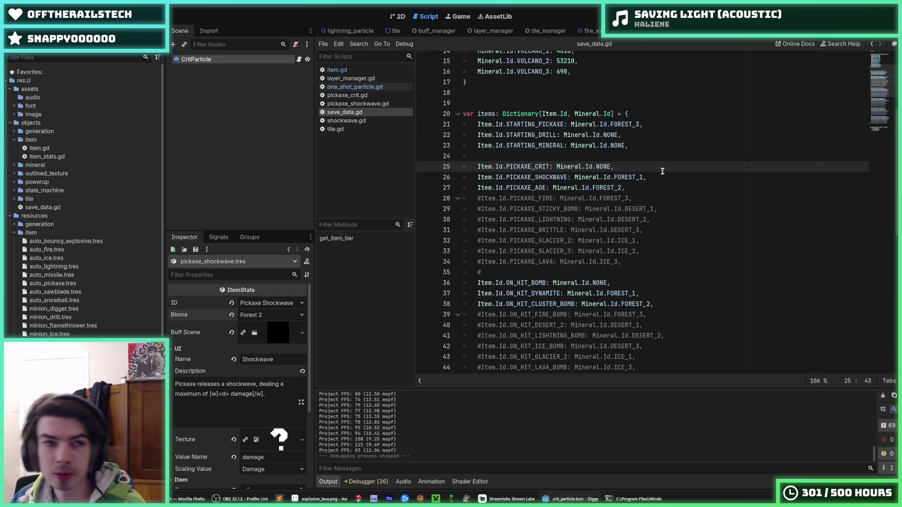
pyautogui.click(588, 188)
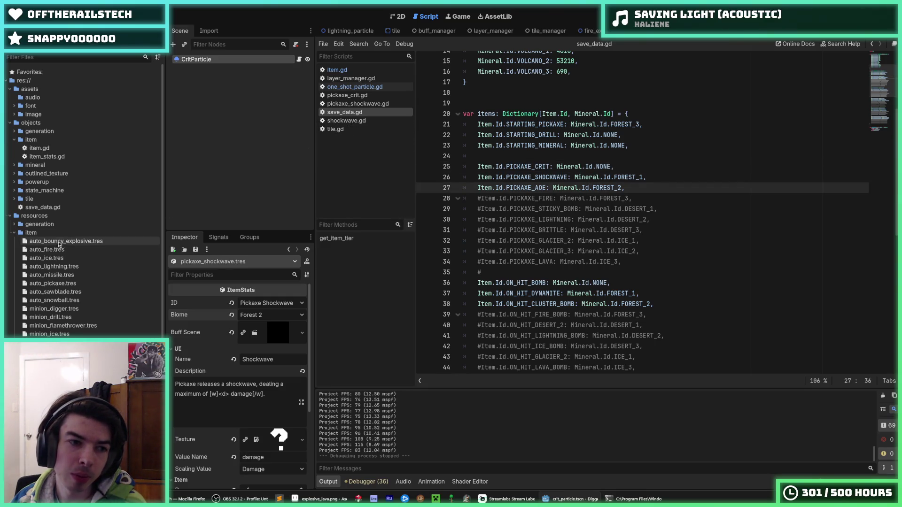
pyautogui.scroll(-5, 52, 239)
pyautogui.scroll(5, 51, 239)
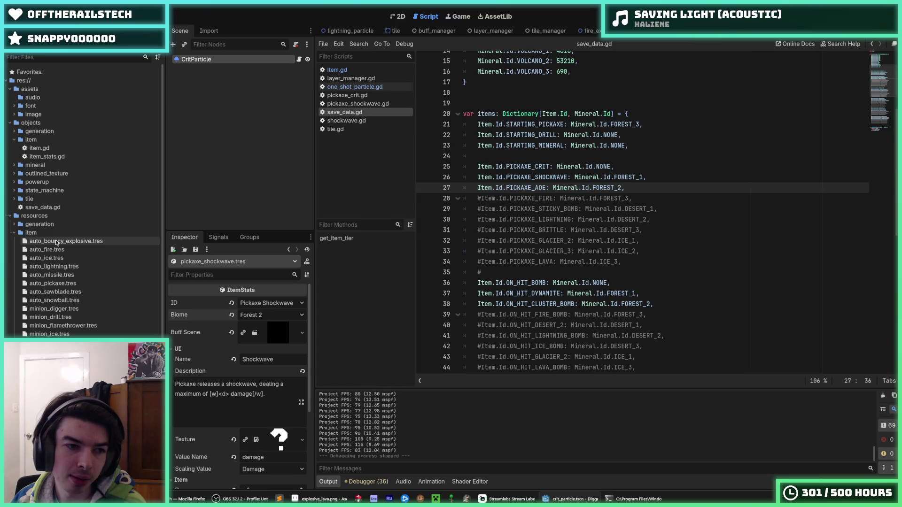
pyautogui.scroll(-5, 55, 241)
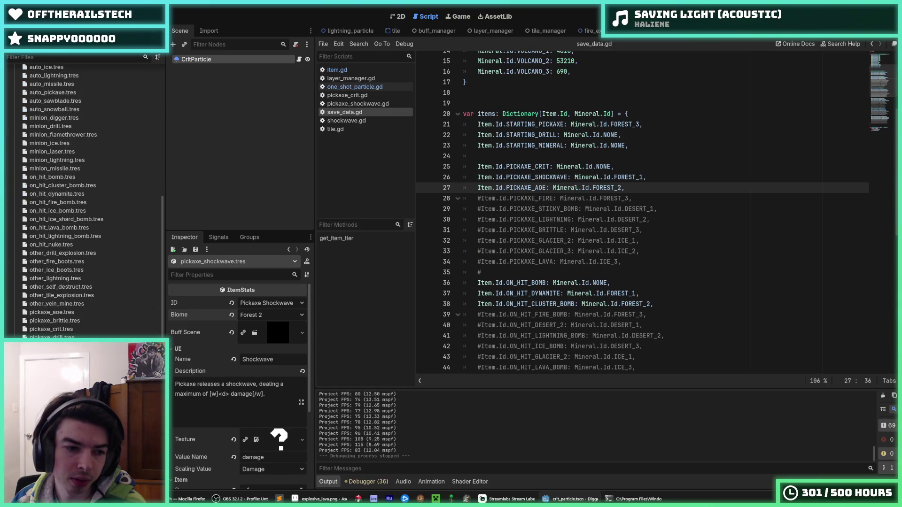
pyautogui.scroll(6, 15, 226)
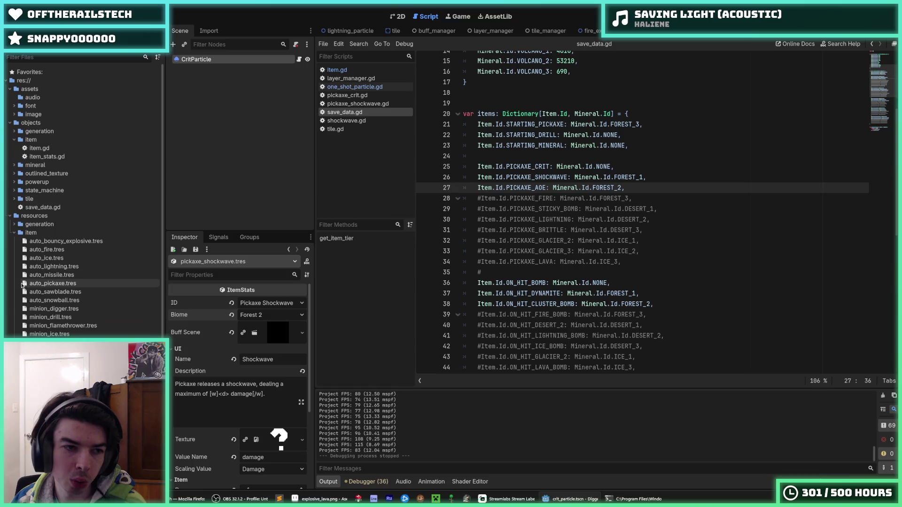
# Step: In test.tres, set Lava's Forest, Desert and Glacier spawn chances to 0.0 and save
pyautogui.click(40, 241)
pyautogui.scroll(-3, 220, 324)
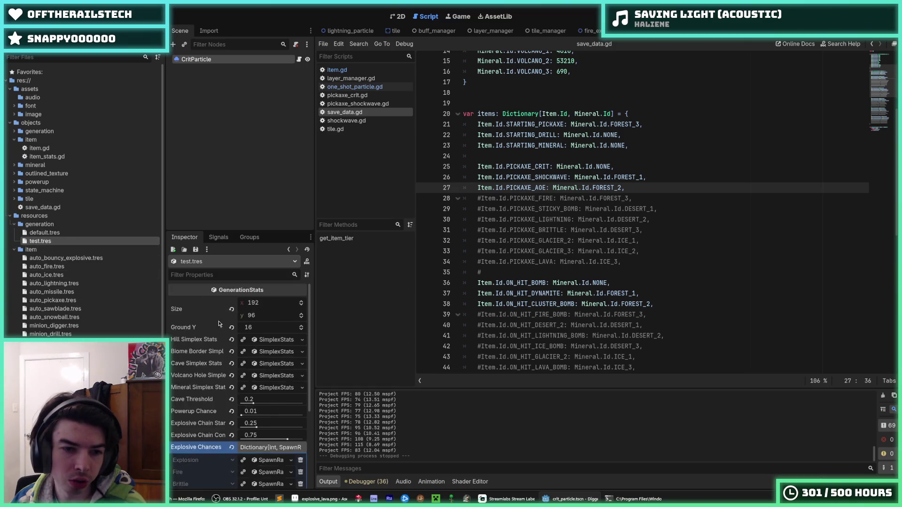
pyautogui.click(218, 346)
pyautogui.click(269, 359)
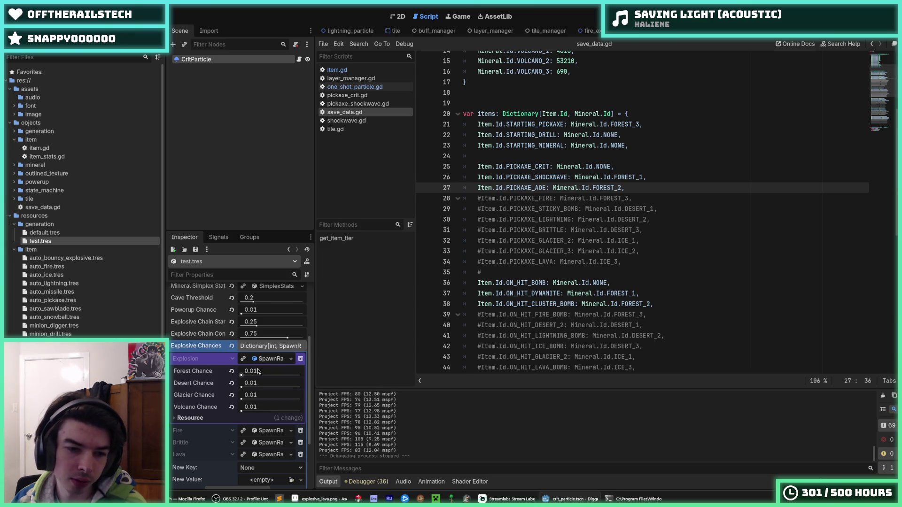
pyautogui.click(266, 359)
pyautogui.click(267, 395)
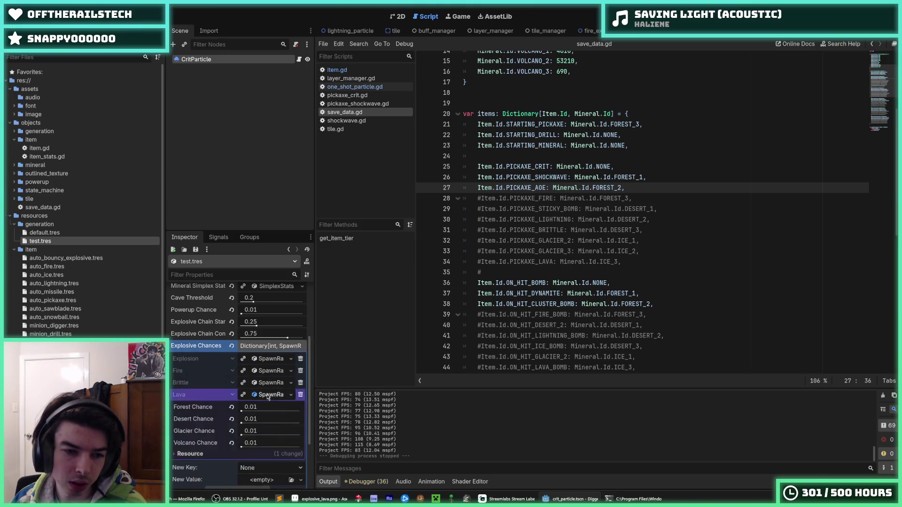
pyautogui.click(252, 406)
pyautogui.write('0.0')
pyautogui.press('Tab')
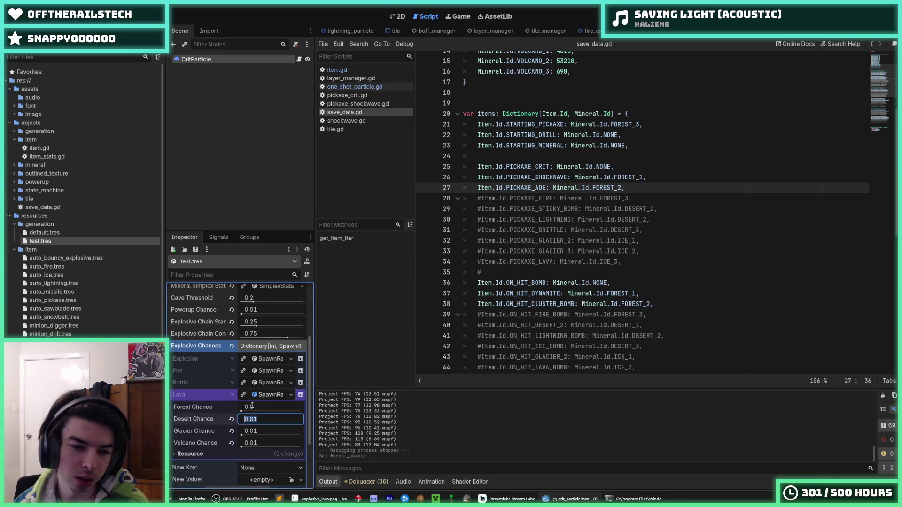
pyautogui.write('0.0')
pyautogui.press('Tab')
pyautogui.write('0.0')
pyautogui.press('Return')
pyautogui.hotkey('ctrl', 's')
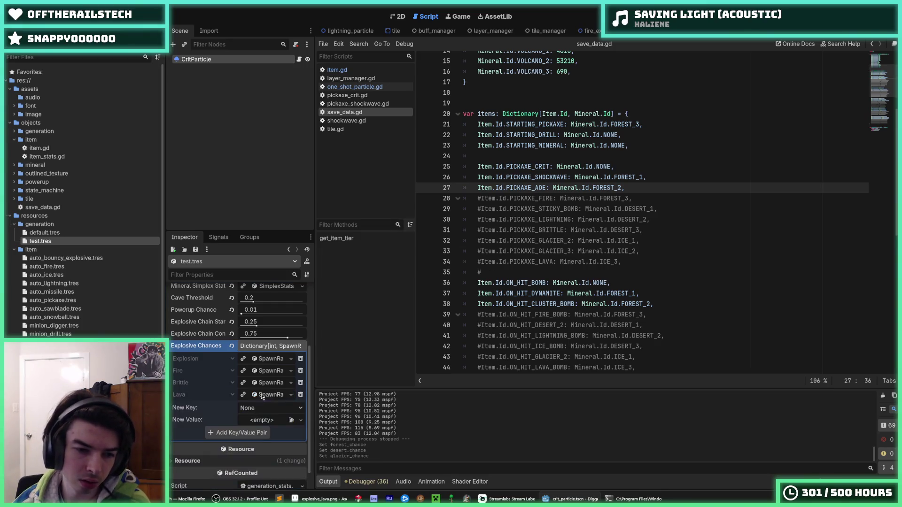
# Step: Set Brittle's Forest and Desert spawn chances to 0.0 and save
pyautogui.click(267, 387)
pyautogui.click(262, 399)
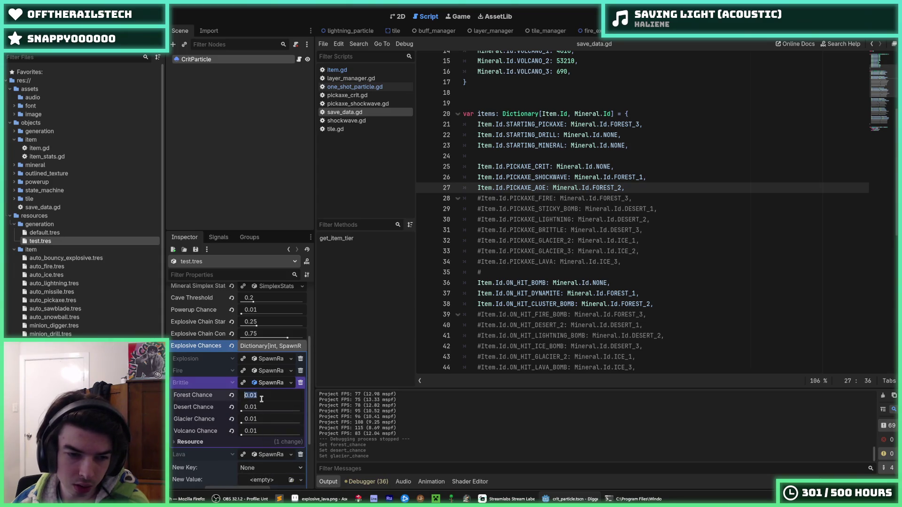
pyautogui.write('0.0')
pyautogui.press('Tab')
pyautogui.write('0.0')
pyautogui.press('Tab')
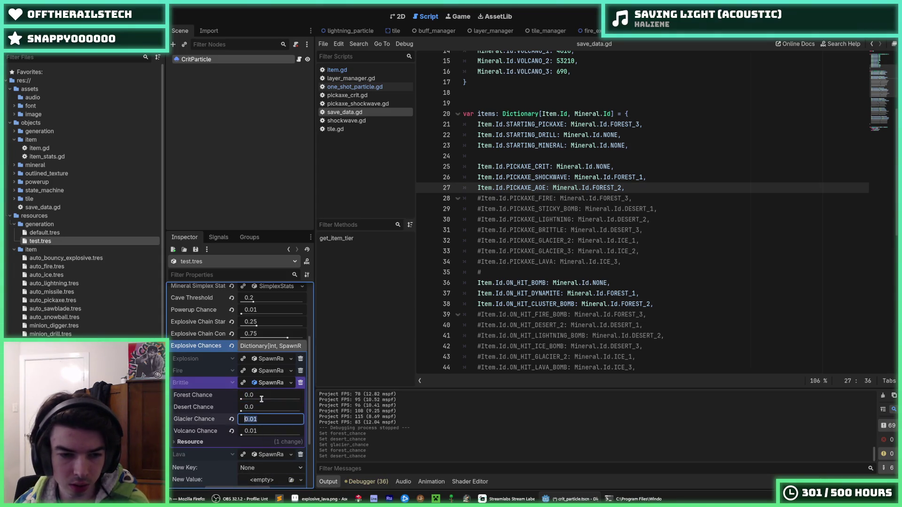
pyautogui.hotkey('ctrl', 's')
# Step: Set Fire's Forest, Glacier and Volcano spawn chances to 0.0 and save
pyautogui.click(266, 371)
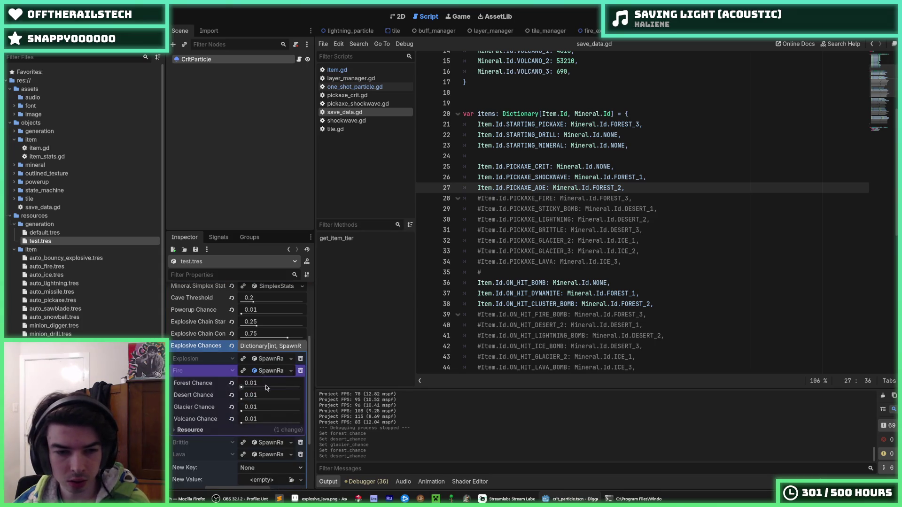
pyautogui.click(266, 383)
pyautogui.write('0')
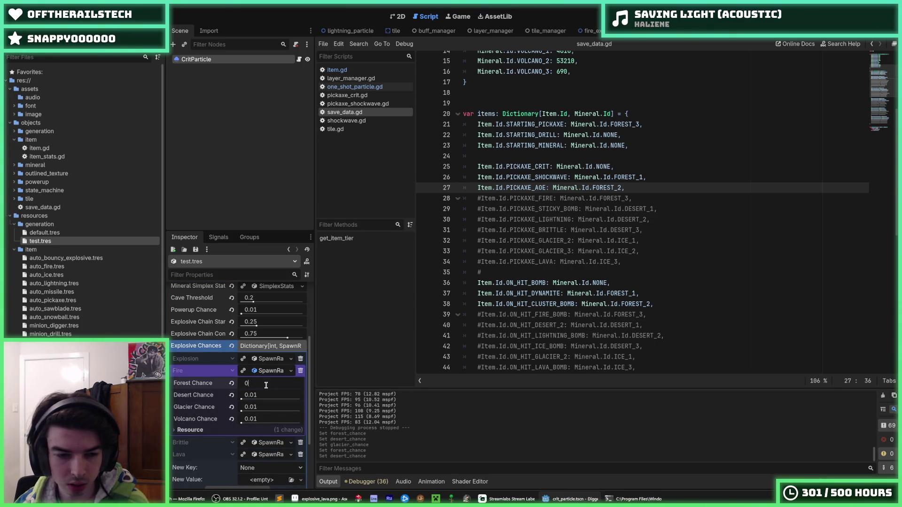
pyautogui.press('Tab')
pyautogui.press('Tab')
pyautogui.write('.0')
pyautogui.press('Tab')
pyautogui.write('0.0')
pyautogui.press('Tab')
pyautogui.hotkey('ctrl', 's')
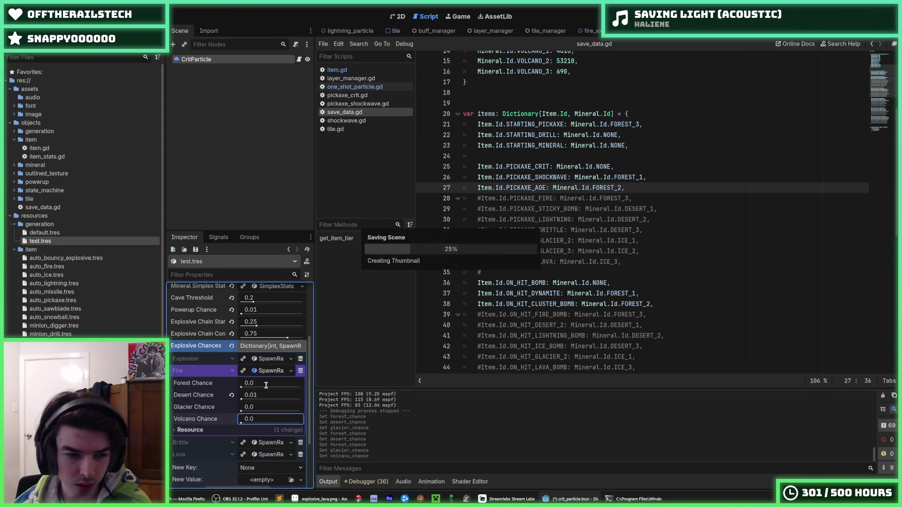
# Step: Review the Brittle, Lava and Explosion spawn rates, then launch the game with F5
pyautogui.click(265, 371)
pyautogui.click(266, 383)
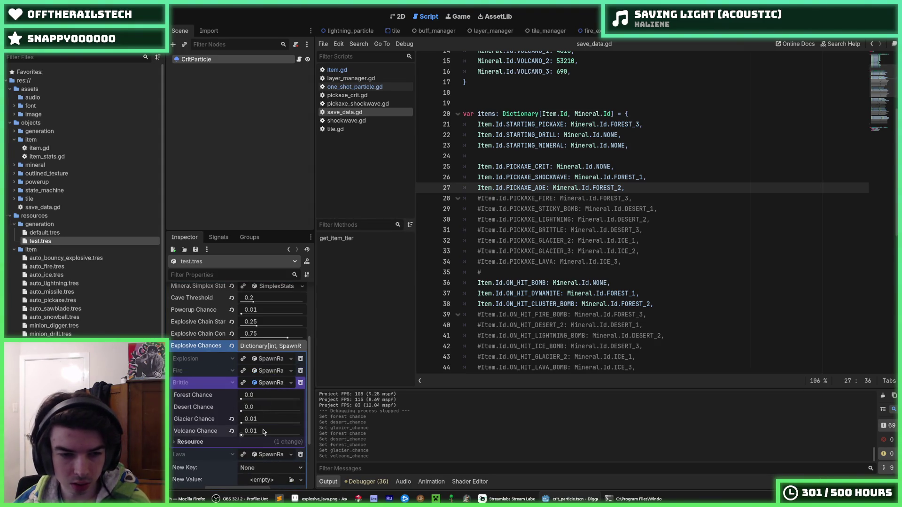
pyautogui.press('Return')
pyautogui.click(266, 454)
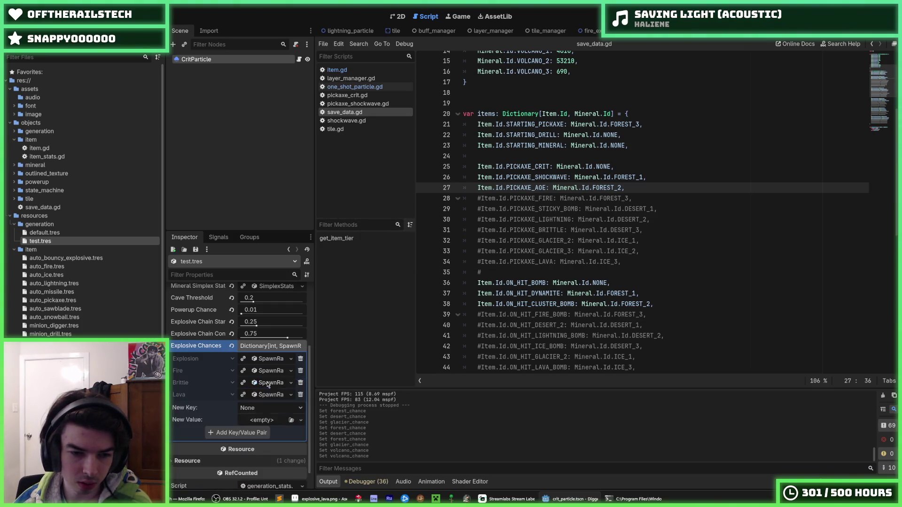
pyautogui.click(267, 359)
pyautogui.click(267, 358)
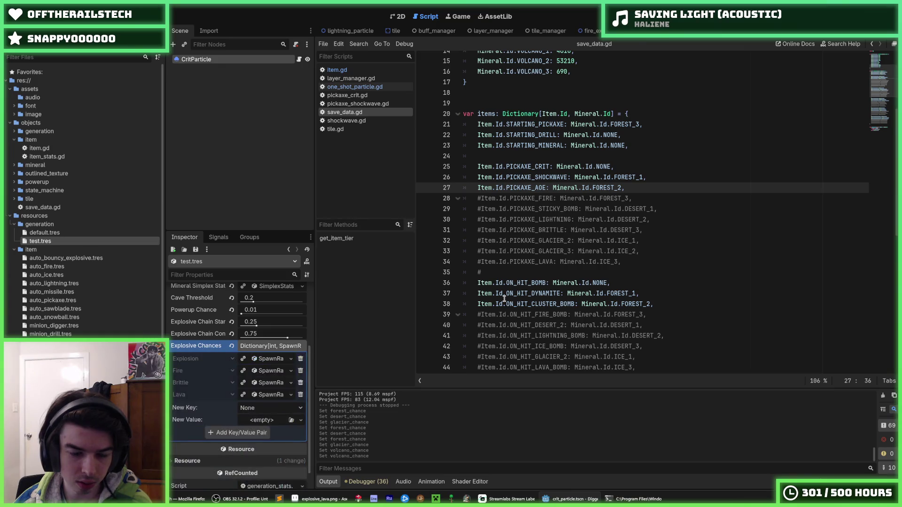
pyautogui.click(527, 294)
pyautogui.press('F5')
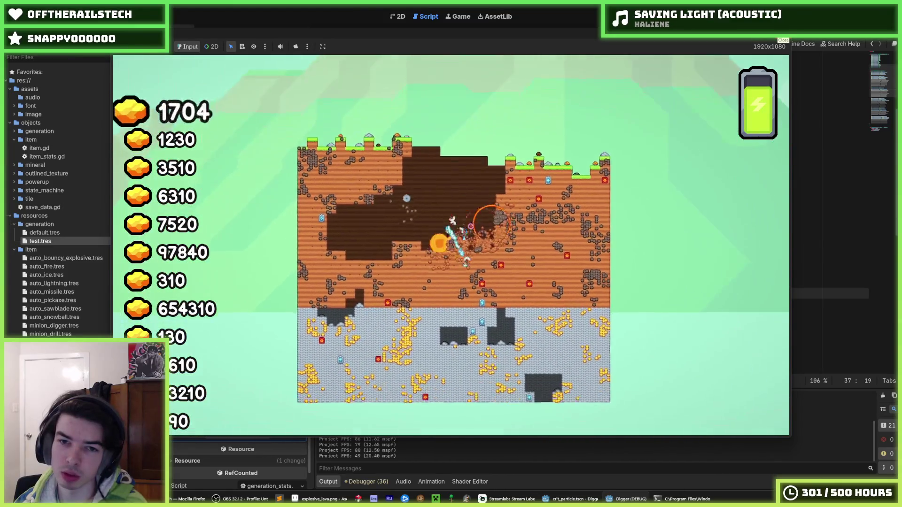
# Step: Stop the test run with F8 and save the scene
pyautogui.press('F8')
pyautogui.hotkey('ctrl', 's')
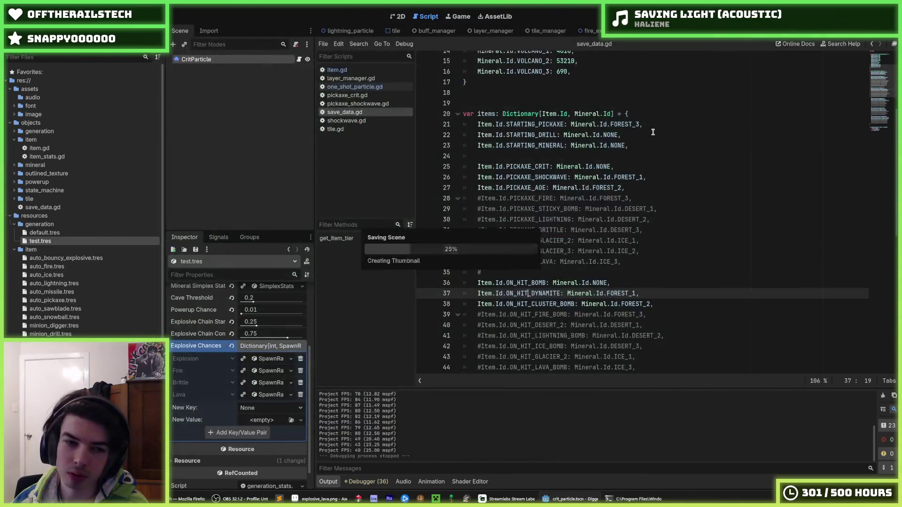
# Step: Copy test.tres's Explosive Chances, paste them into default.tres, and save
pyautogui.scroll(3, 196, 328)
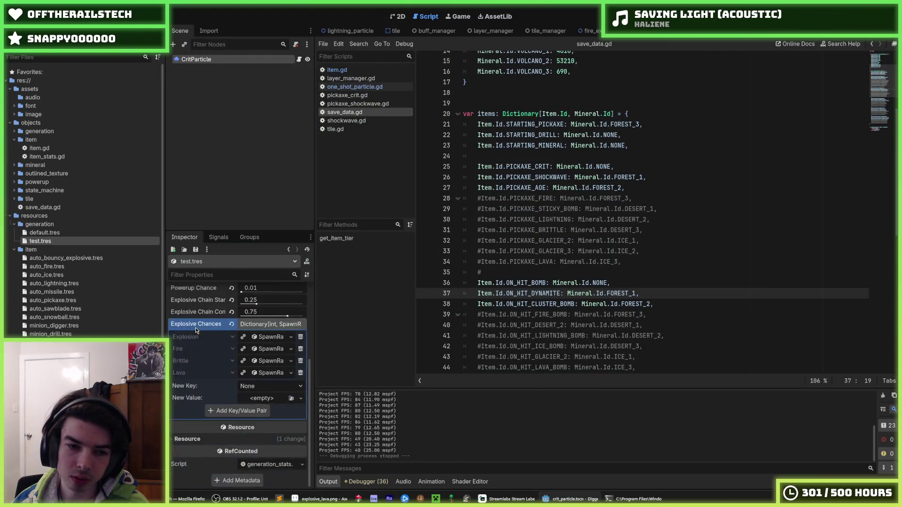
pyautogui.rightClick(193, 400)
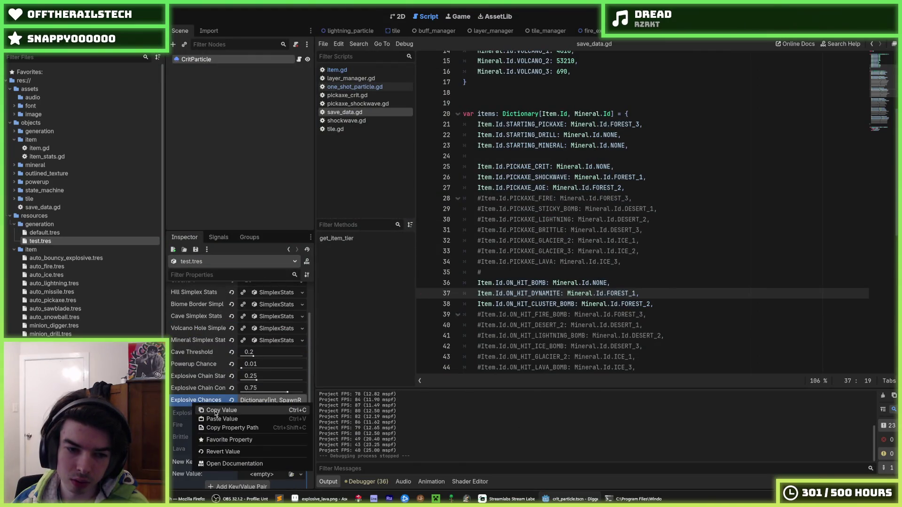
pyautogui.click(198, 376)
pyautogui.click(44, 233)
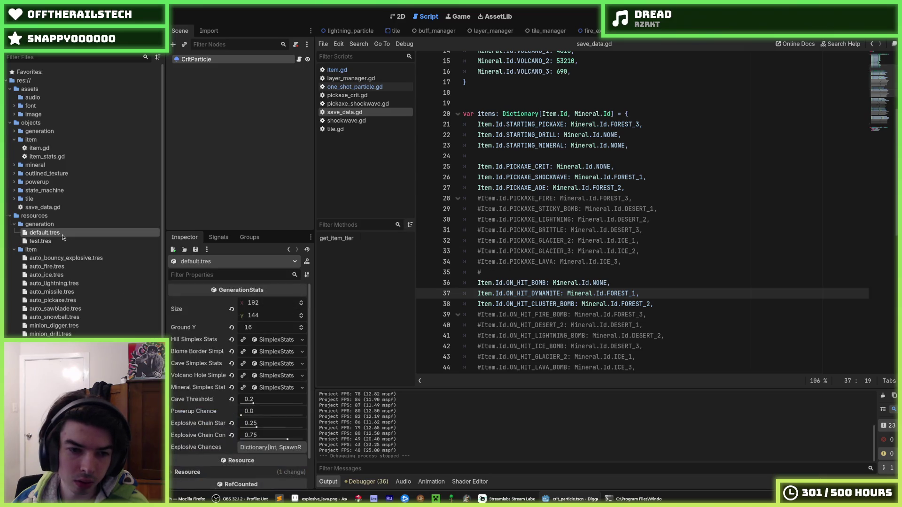
pyautogui.rightClick(205, 449)
pyautogui.click(222, 451)
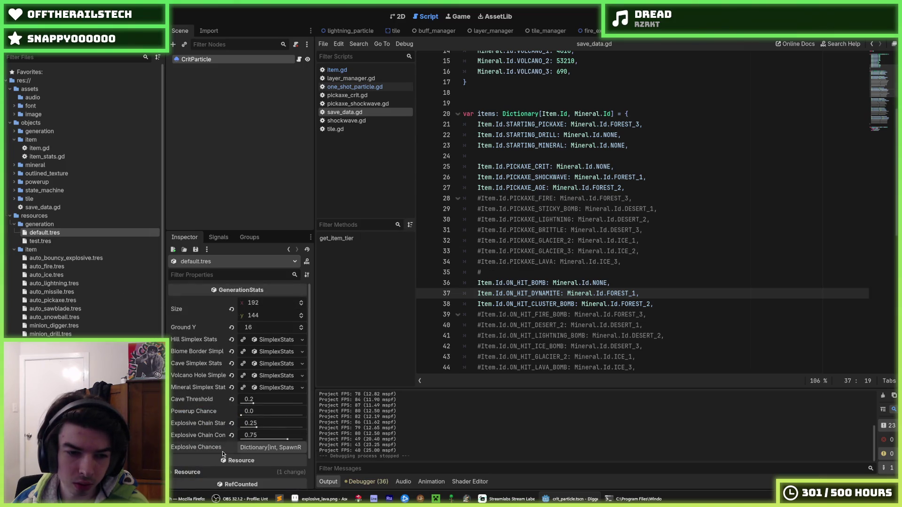
pyautogui.click(251, 449)
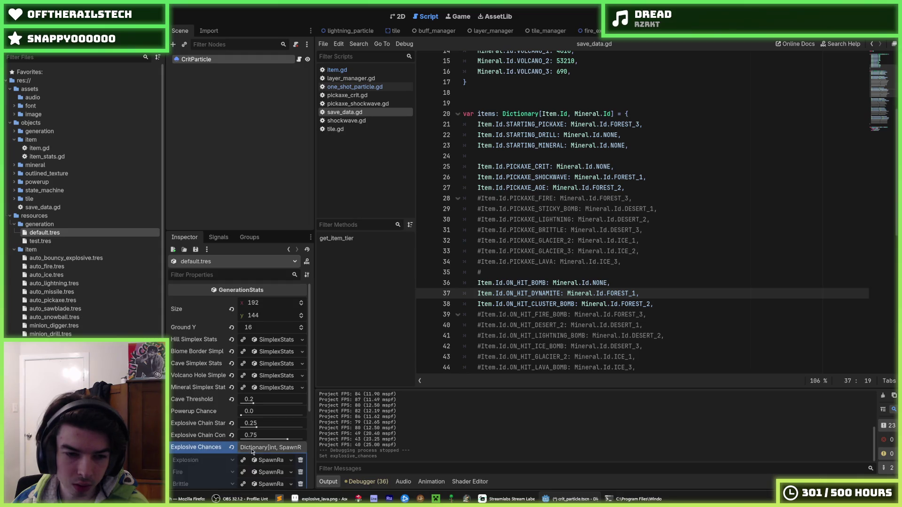
pyautogui.click(252, 449)
pyautogui.hotkey('ctrl', 's')
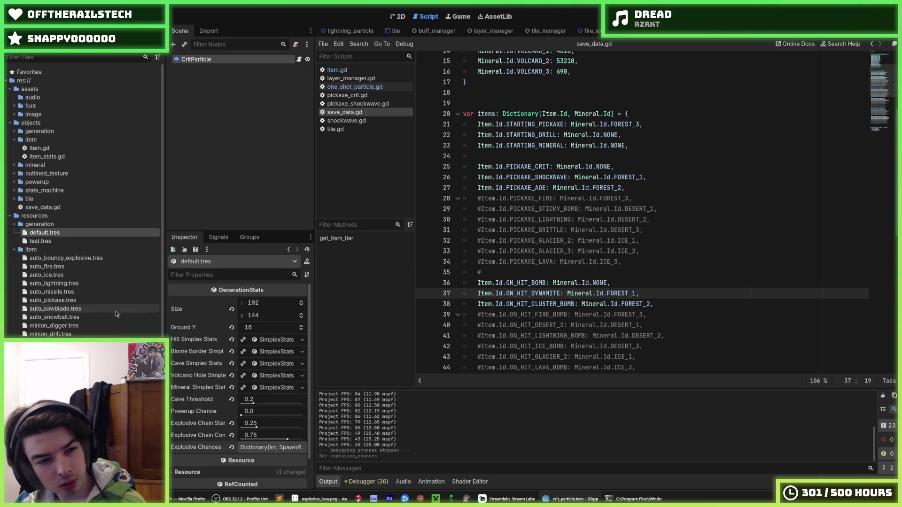
# Step: Set default.tres's Powerup Chance to 0.005 and save it
pyautogui.click(47, 241)
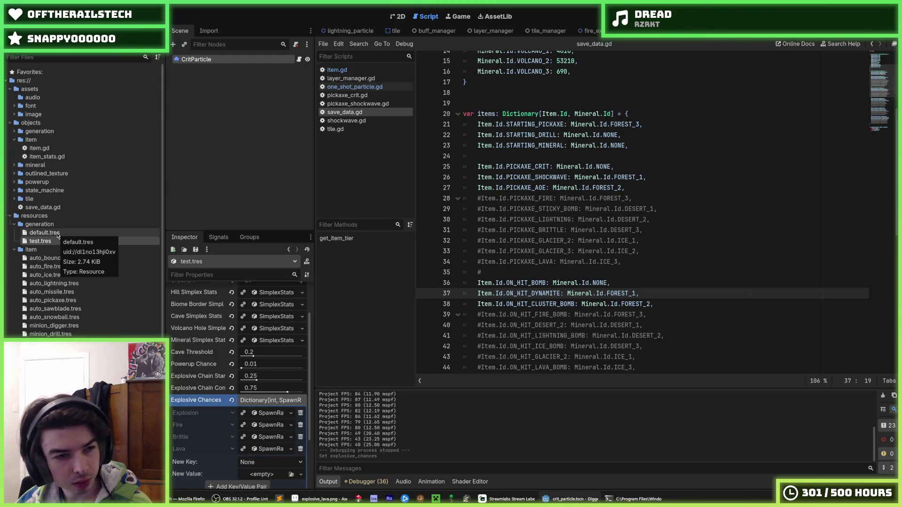
pyautogui.click(45, 233)
pyautogui.click(253, 411)
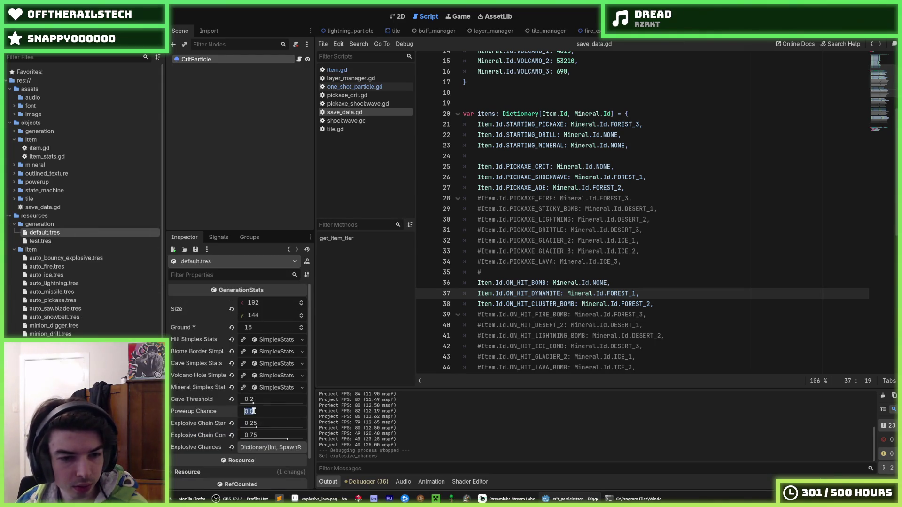
pyautogui.press('Return')
pyautogui.hotkey('ctrl', 's')
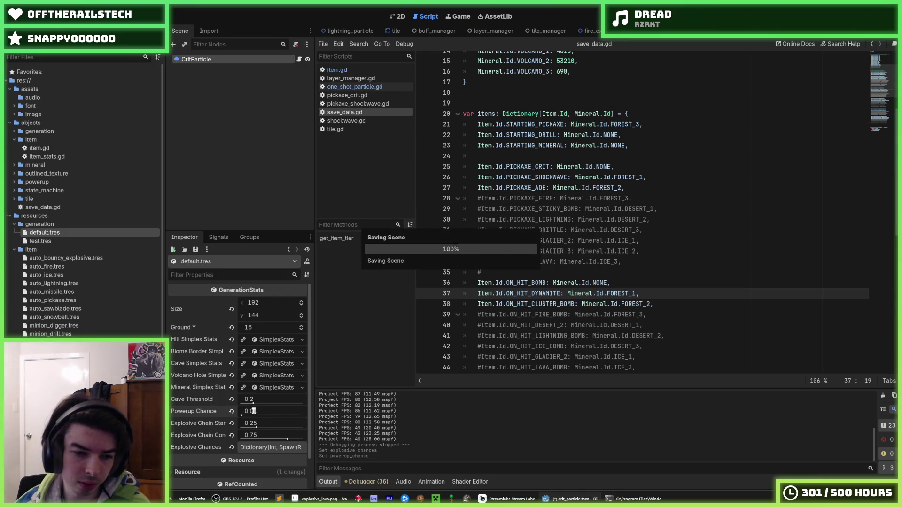
pyautogui.click(264, 447)
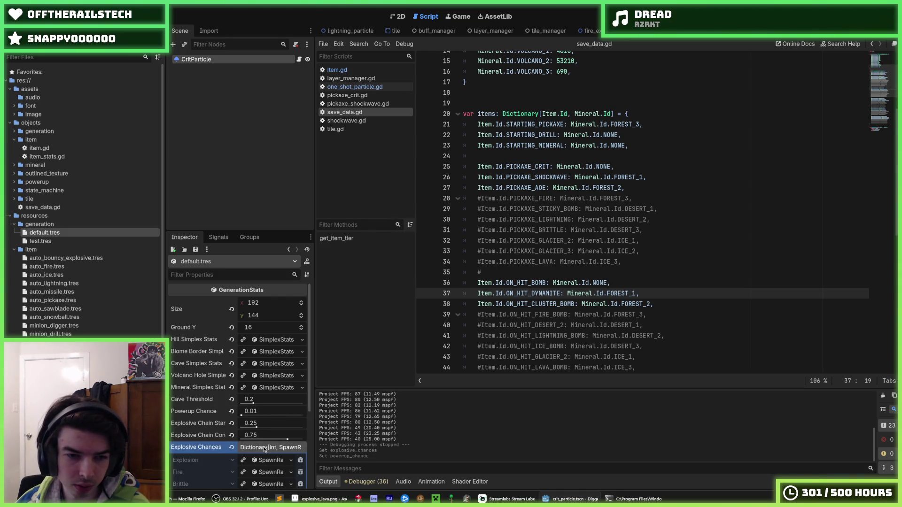
pyautogui.click(262, 411)
pyautogui.write('0')
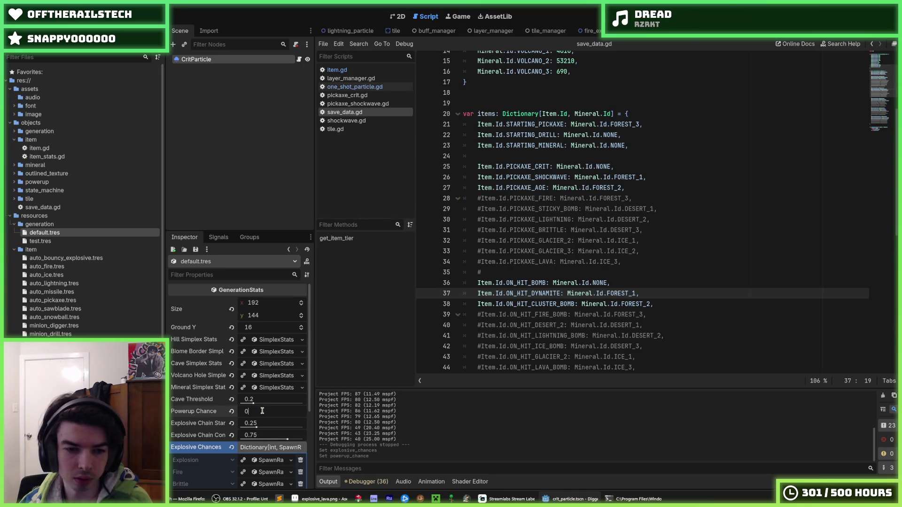
pyautogui.write('.005')
pyautogui.press('Return')
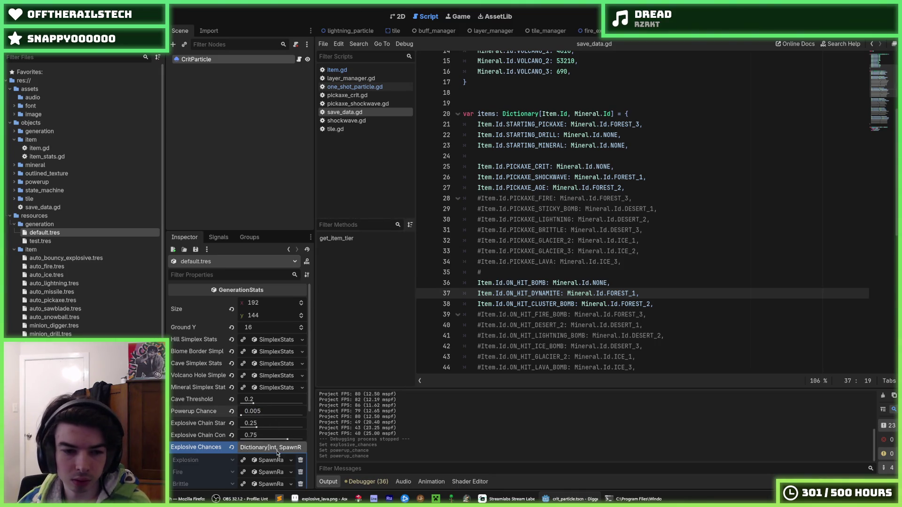
pyautogui.click(277, 449)
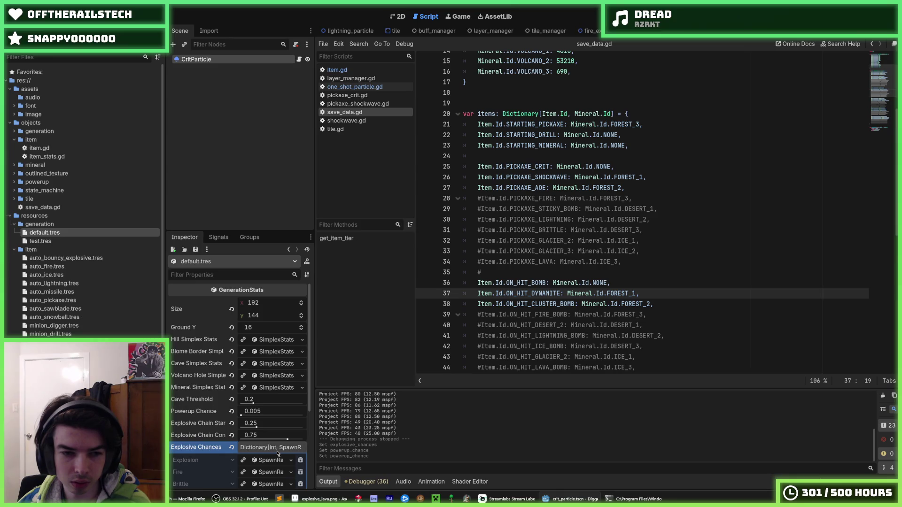
pyautogui.click(558, 262)
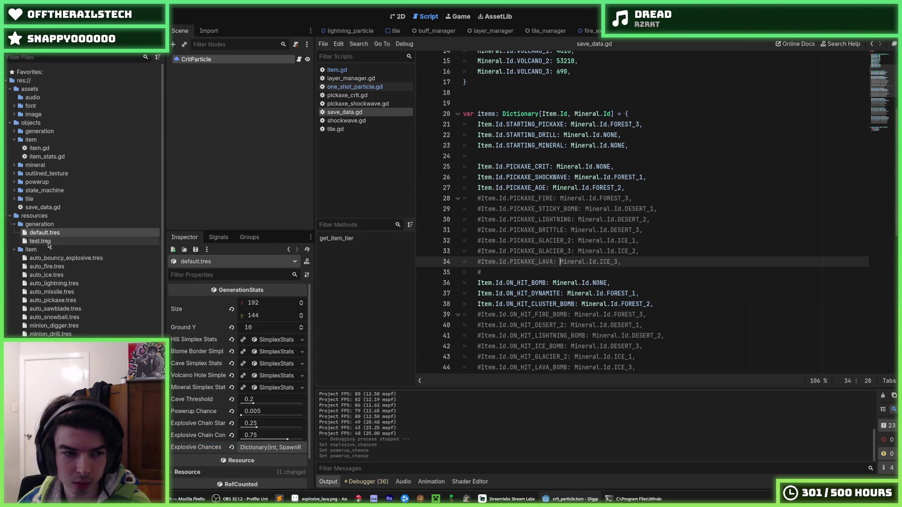
# Step: Compare test.tres against default.tres in the inspector and save default.tres
pyautogui.click(40, 241)
pyautogui.scroll(3, 197, 342)
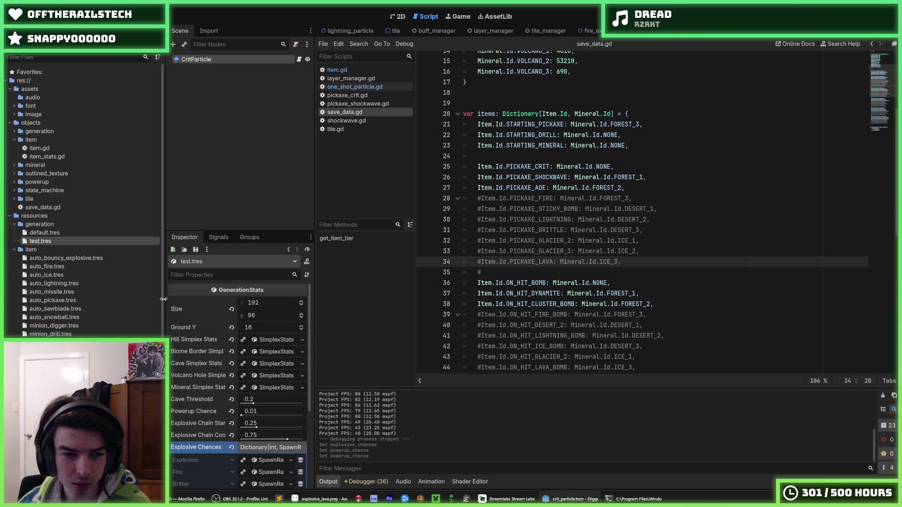
pyautogui.click(56, 233)
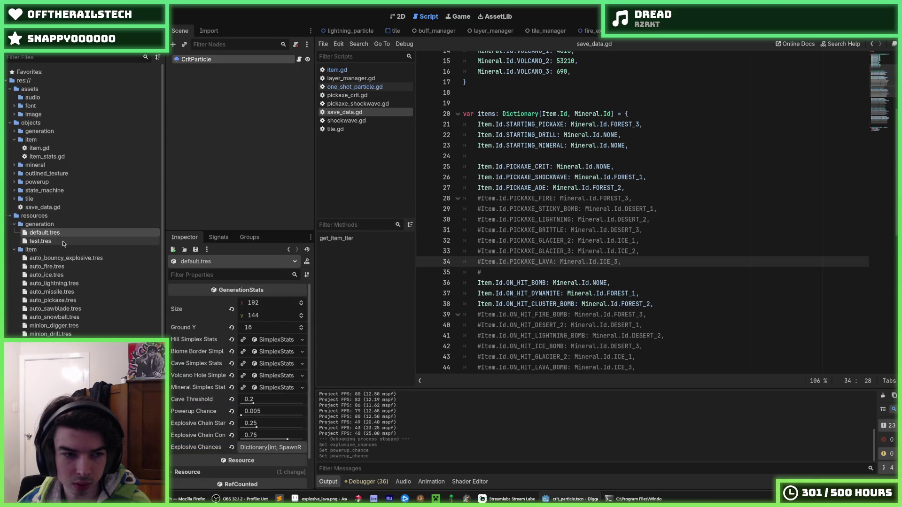
pyautogui.click(63, 243)
pyautogui.click(60, 235)
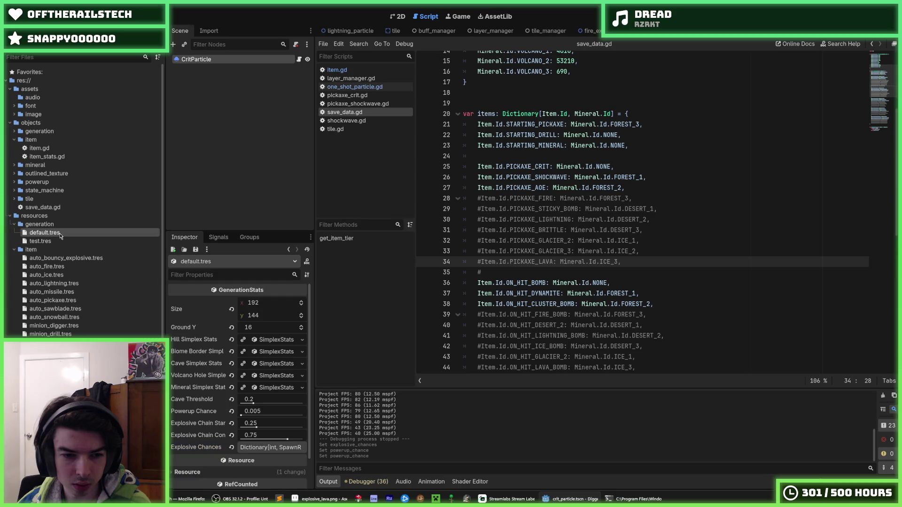
pyautogui.click(65, 242)
pyautogui.click(61, 236)
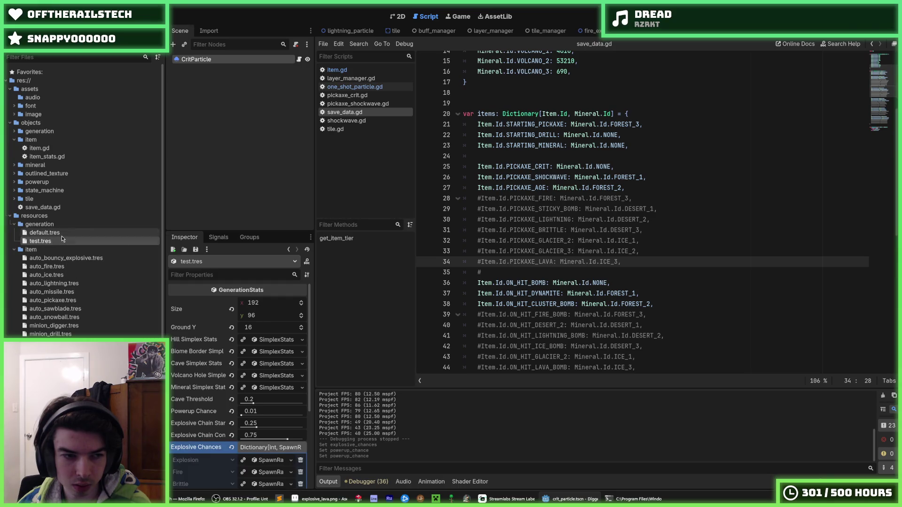
pyautogui.click(64, 242)
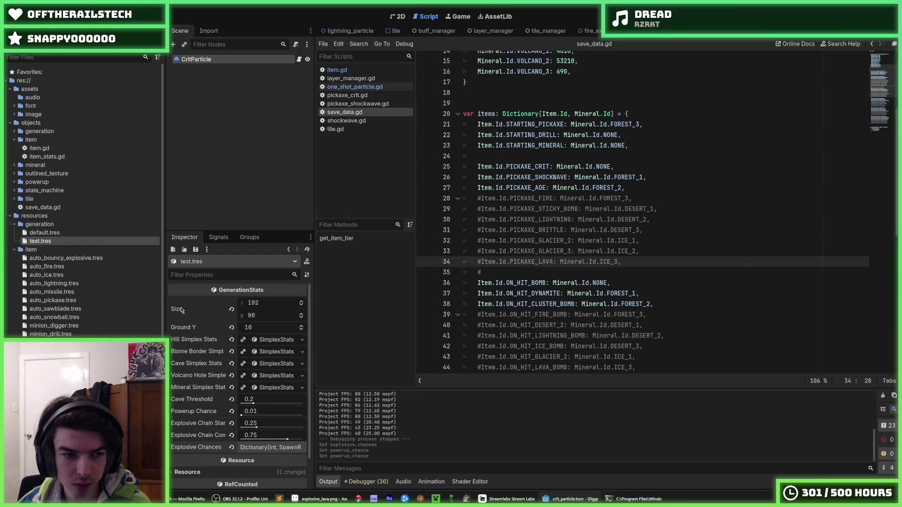
pyautogui.hotkey('ctrl', 's')
pyautogui.click(53, 233)
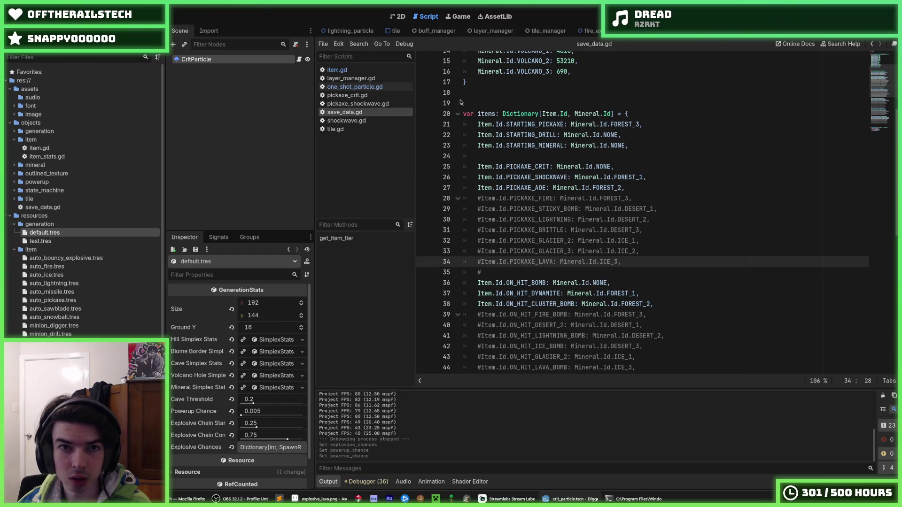
pyautogui.hotkey('ctrl', 's')
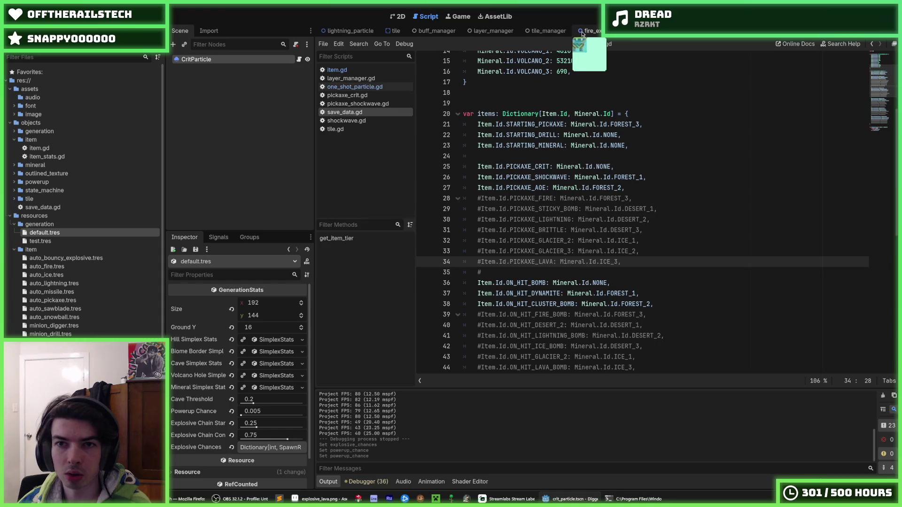
# Step: Quick Load default.tres into TileManager's Generation Stats, then run and stop a test game
pyautogui.click(531, 32)
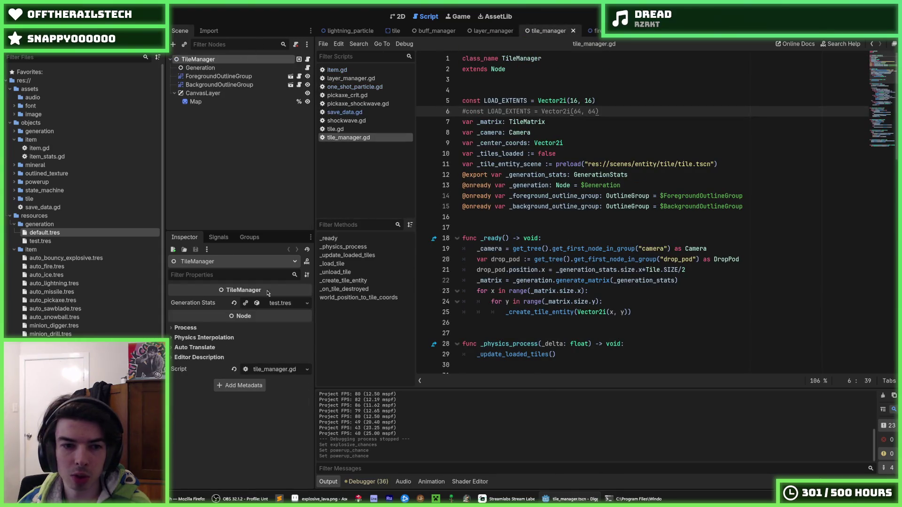
pyautogui.rightClick(273, 304)
pyautogui.click(298, 333)
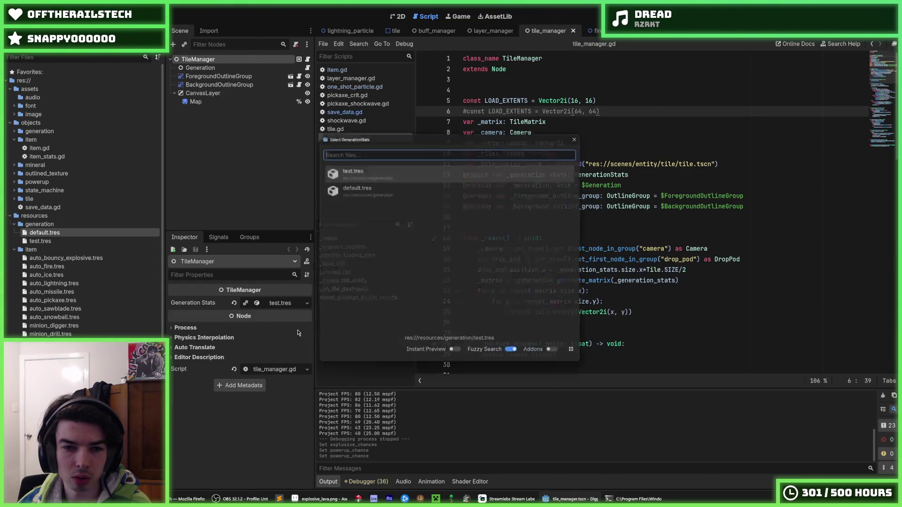
pyautogui.click(407, 191)
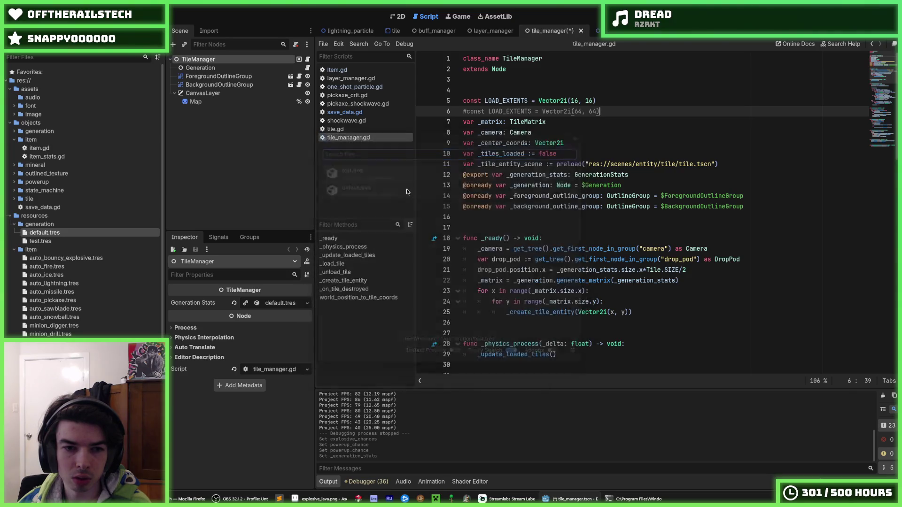
pyautogui.press('F5')
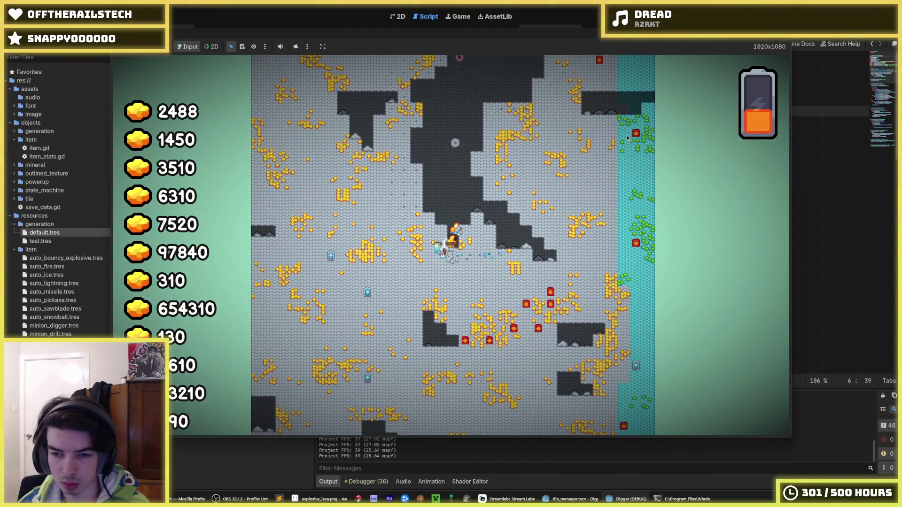
pyautogui.press('F8')
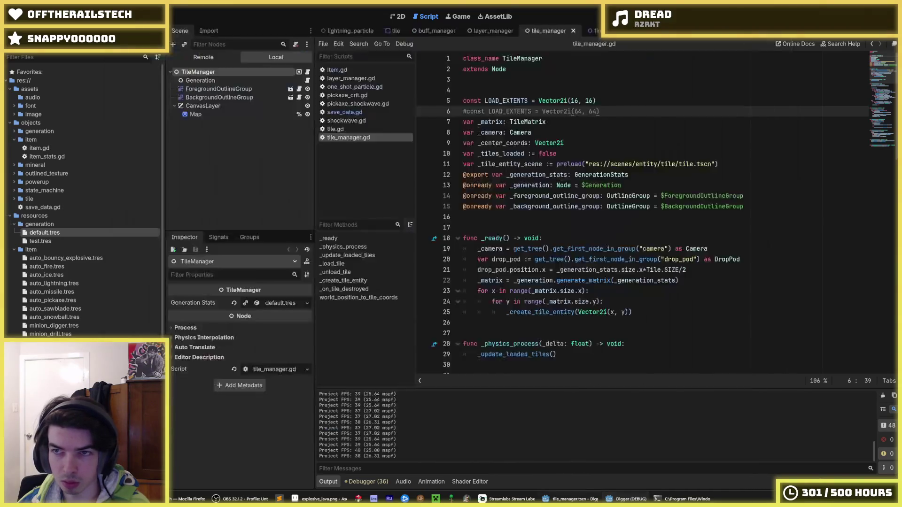
# Step: Expand default.tres under Generation Stats, then play-test the game twice, stopping each run
pyautogui.click(265, 303)
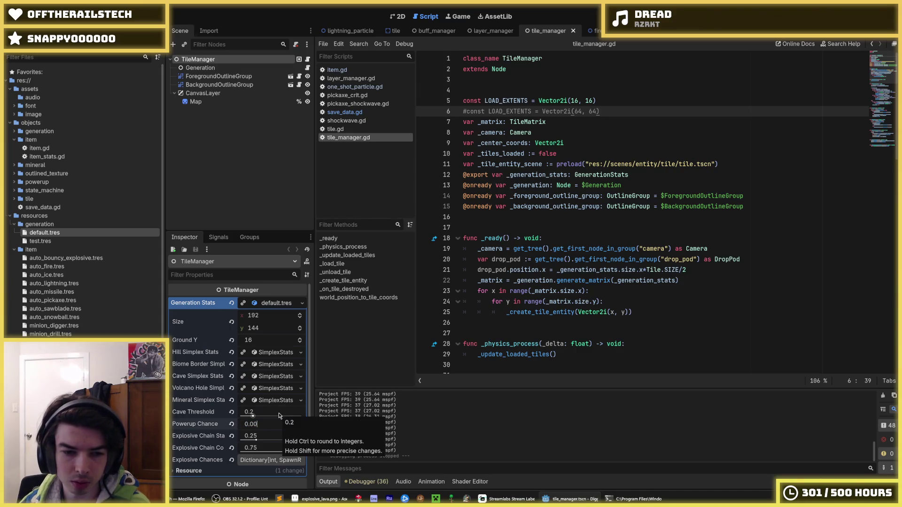
pyautogui.press('F5')
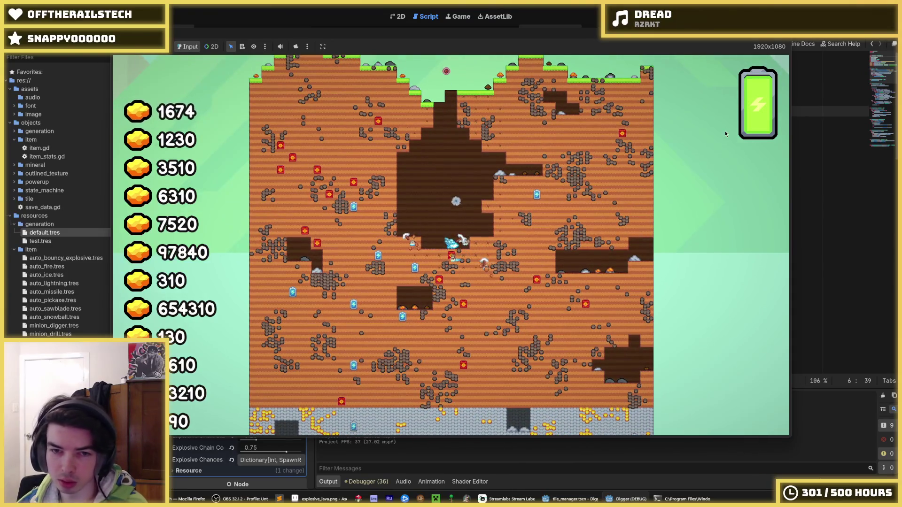
pyautogui.press('F8')
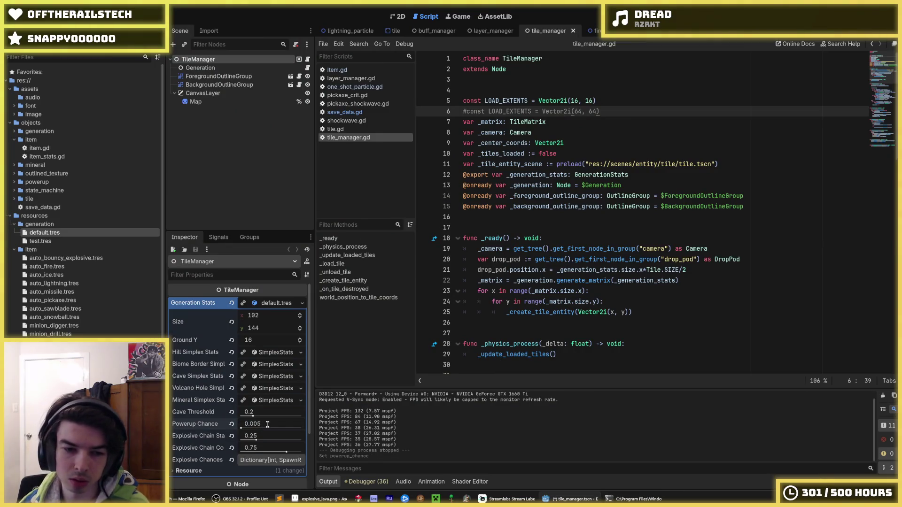
pyautogui.press('F5')
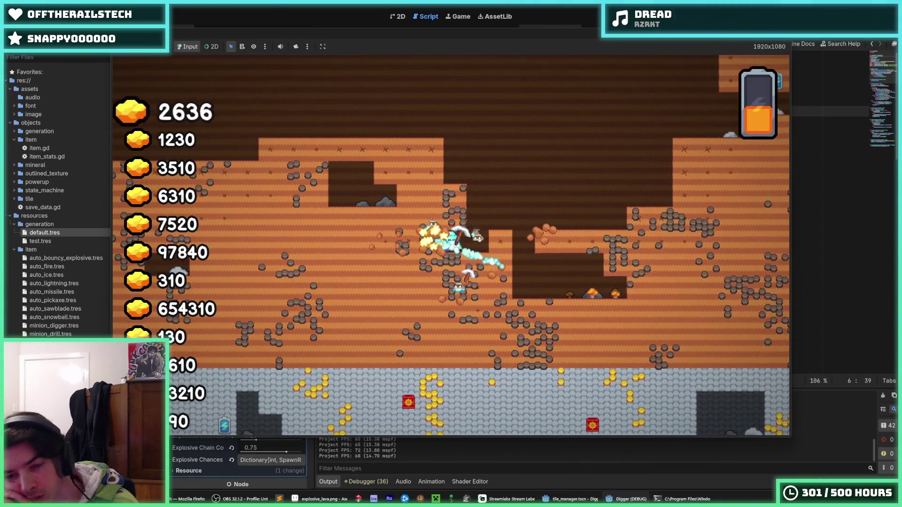
pyautogui.press('F8')
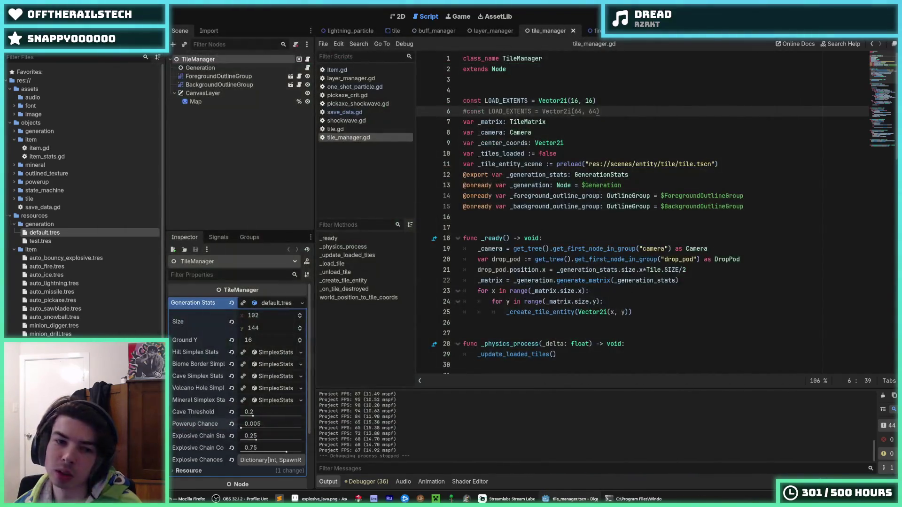
pyautogui.press('F5')
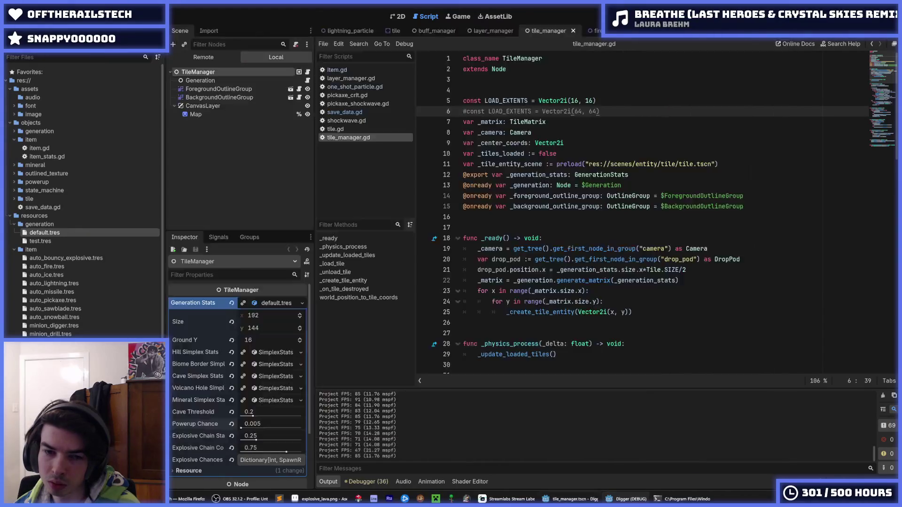
pyautogui.press('Down')
pyautogui.press('Down')
pyautogui.press('Down')
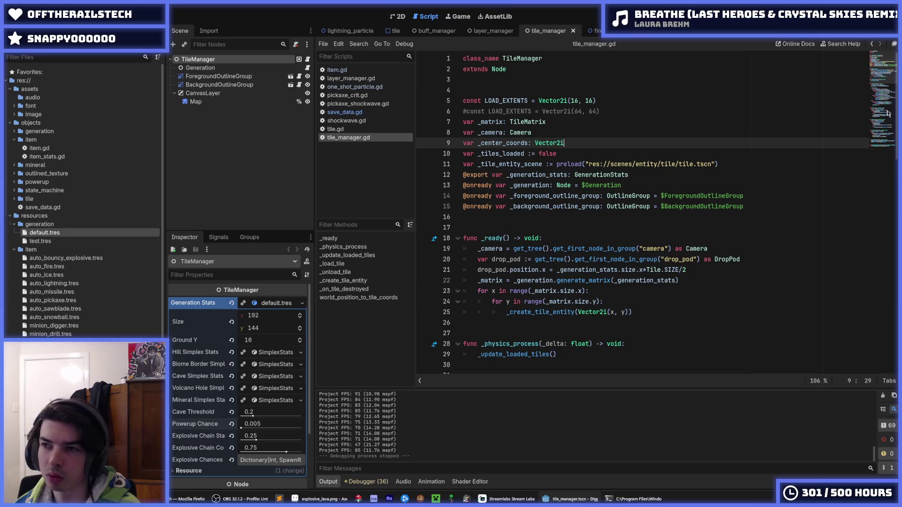